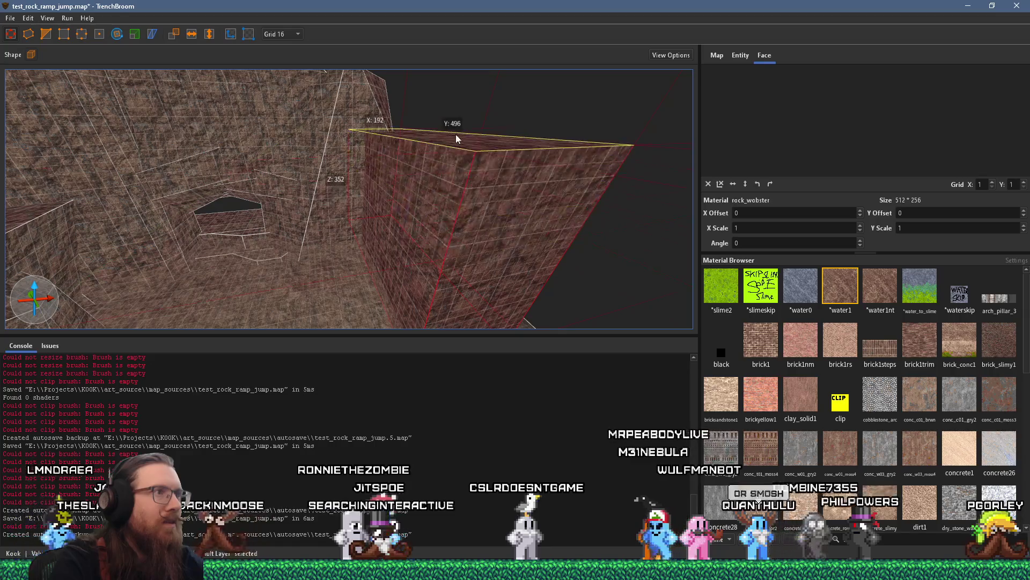
Step: Clip two angled facets off the end of the long rock block
click(45, 34)
mouse_move(332, 172)
mouse_down()
mouse_move(347, 180)
mouse_move(341, 158)
mouse_move(367, 210)
mouse_up()
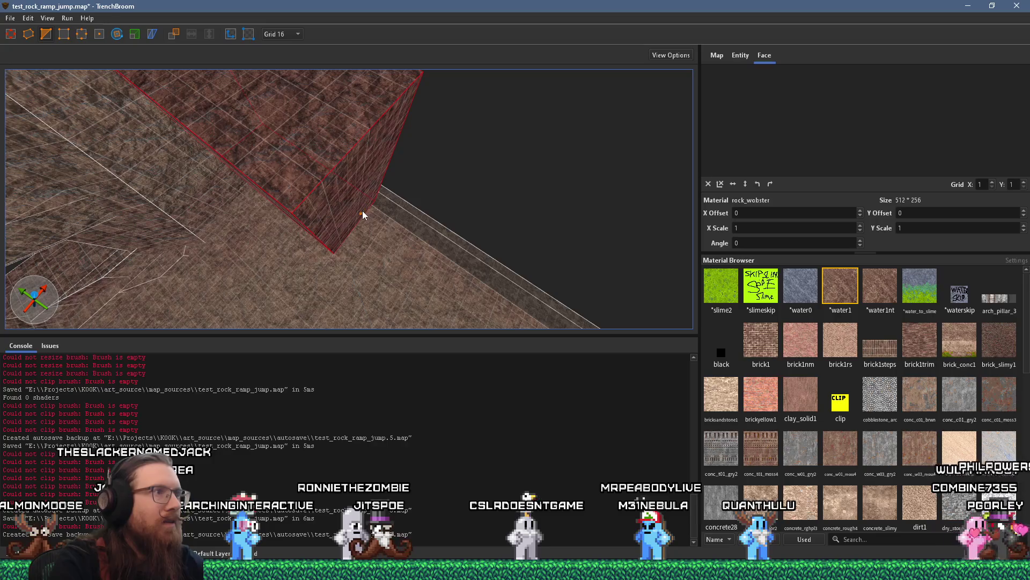
click(361, 210)
click(309, 206)
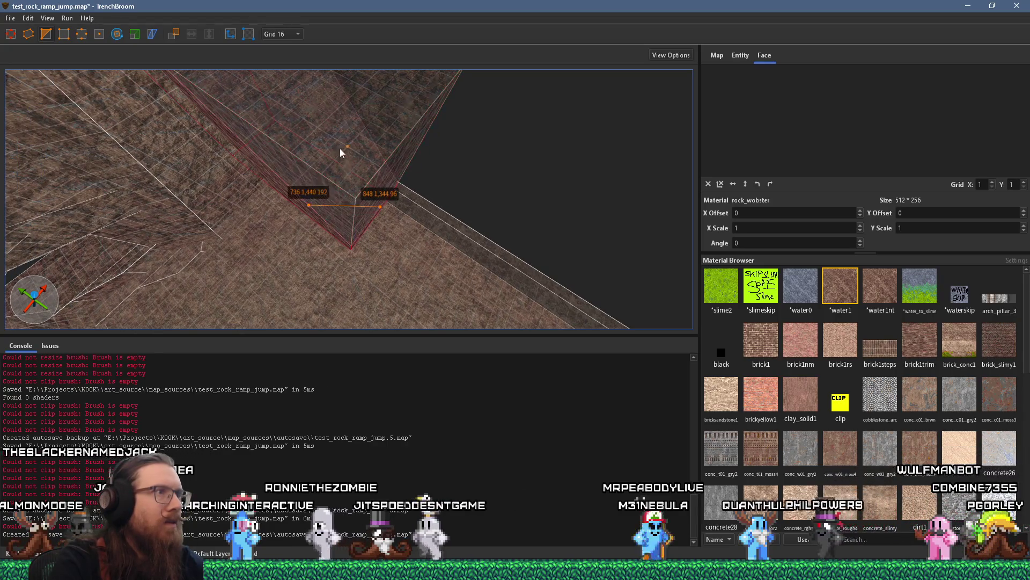
click(355, 127)
drag(366, 136, 347, 201)
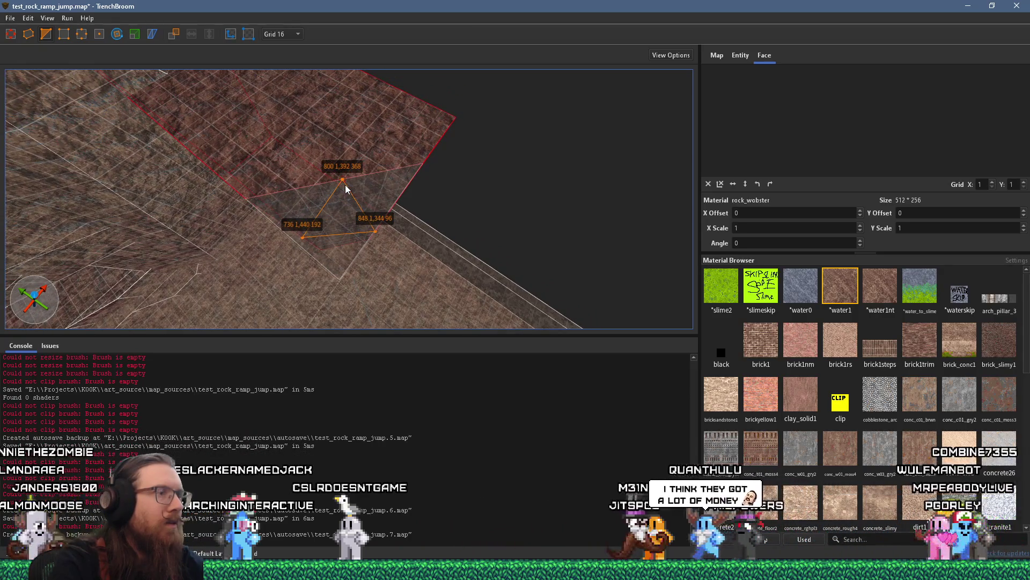
key(Return)
drag(367, 240, 400, 220)
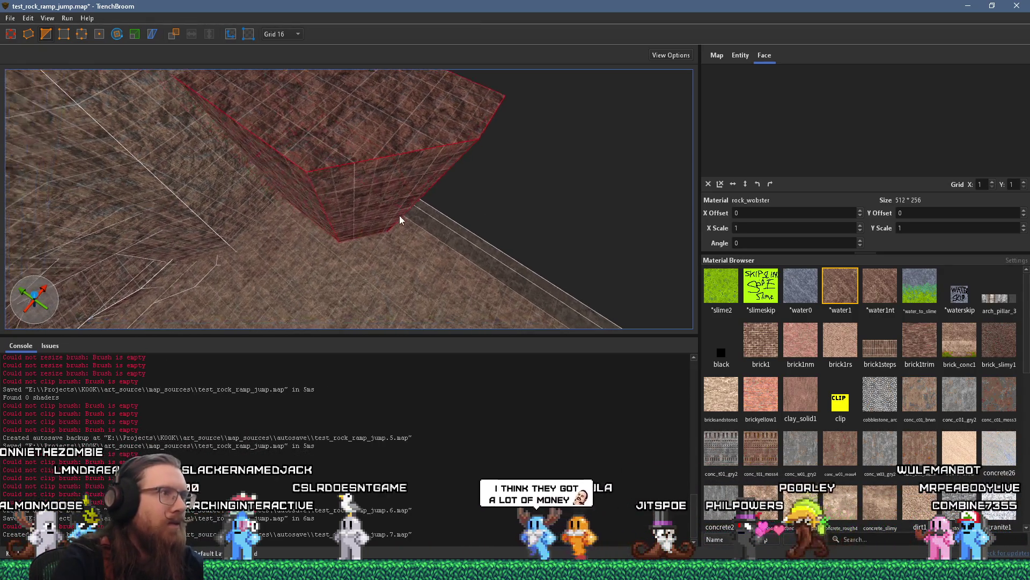
click(365, 223)
click(297, 203)
click(275, 98)
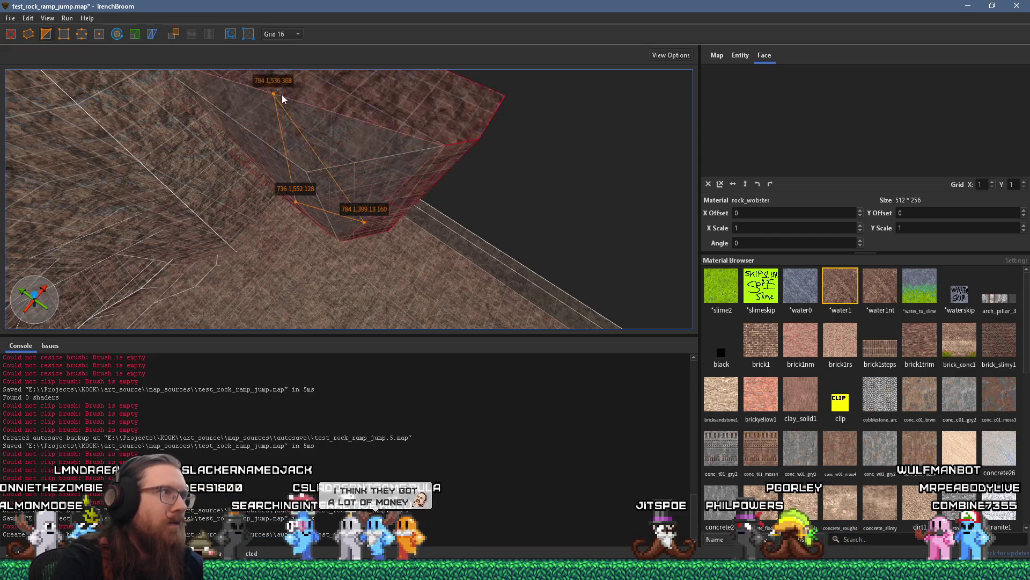
key(Return)
Step: Make a third angled cut and a cut across the block's top, then deselect it
mouse_move(463, 152)
mouse_down()
mouse_move(346, 205)
mouse_move(314, 207)
mouse_up()
click(338, 193)
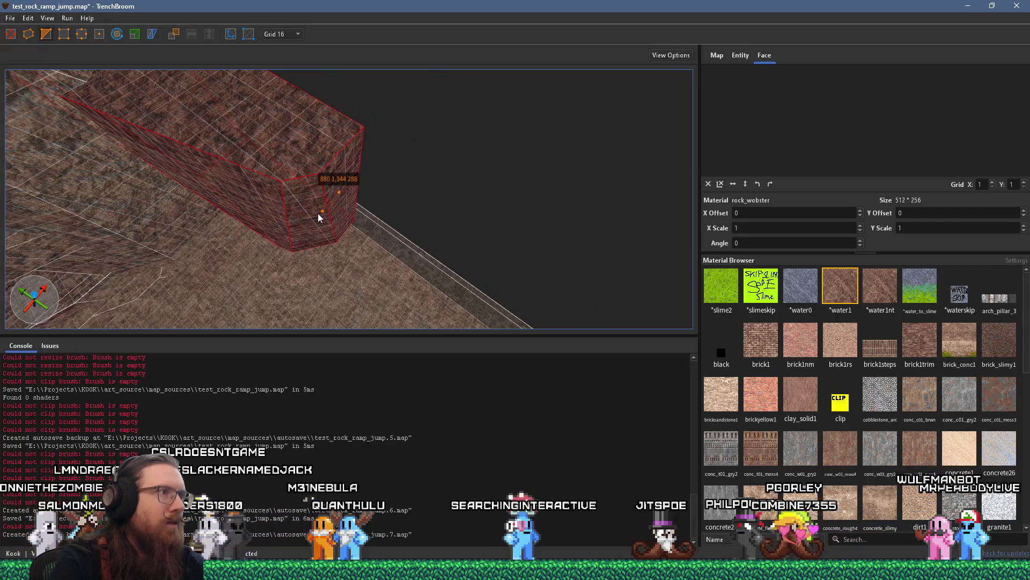
click(322, 212)
click(257, 122)
key(Return)
mouse_move(279, 129)
mouse_down()
mouse_move(388, 165)
mouse_move(372, 199)
mouse_up()
click(334, 196)
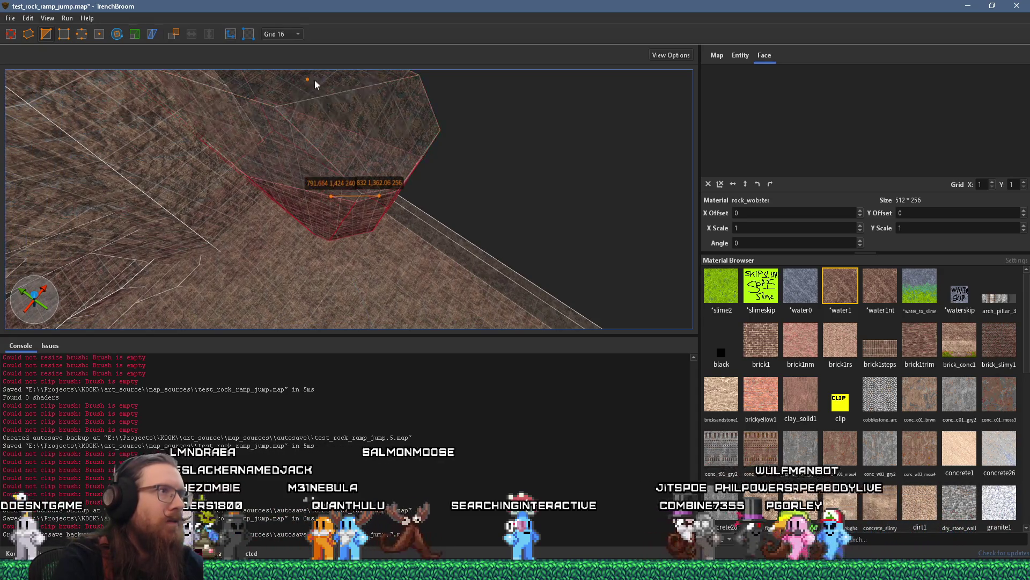
click(337, 81)
key(Return)
mouse_move(336, 81)
mouse_down()
mouse_move(286, 104)
mouse_move(221, 53)
mouse_move(299, 153)
mouse_move(395, 61)
mouse_up()
key(Escape)
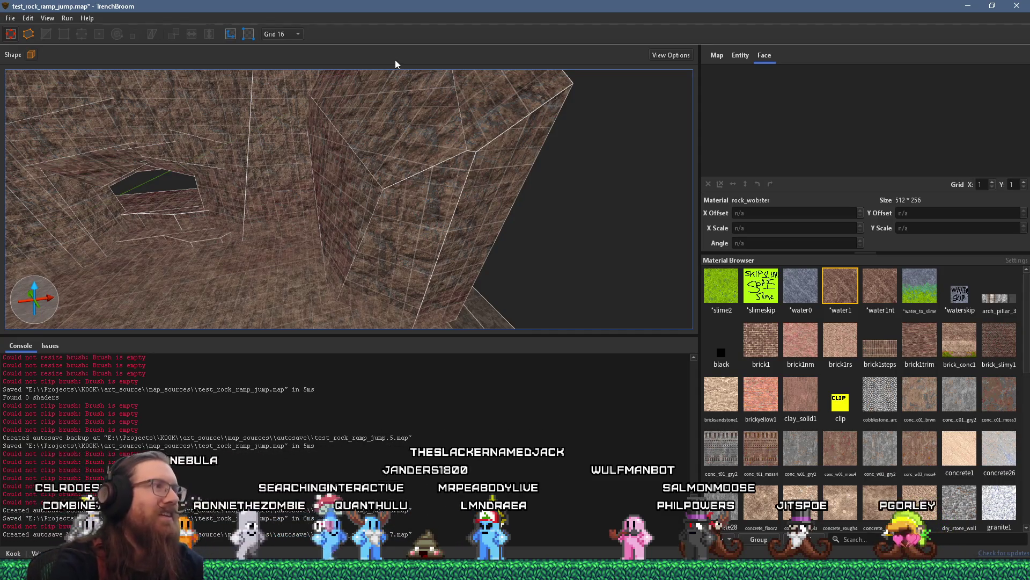
scroll(333, 222, up, 5)
mouse_move(573, 225)
mouse_down()
mouse_move(522, 268)
mouse_move(183, 303)
mouse_move(395, 202)
mouse_move(385, 212)
mouse_move(201, 193)
mouse_move(577, 239)
mouse_up()
click(479, 244)
mouse_move(479, 245)
mouse_down()
mouse_move(493, 236)
mouse_move(553, 243)
mouse_move(270, 276)
mouse_move(260, 257)
mouse_move(333, 288)
mouse_move(292, 251)
mouse_move(278, 287)
mouse_move(333, 265)
mouse_move(317, 272)
mouse_move(306, 52)
mouse_up()
mouse_move(309, 253)
mouse_down()
mouse_move(230, 329)
mouse_move(238, 237)
mouse_move(344, 304)
mouse_move(326, 237)
mouse_move(364, 314)
mouse_move(280, 191)
mouse_move(381, 308)
mouse_up()
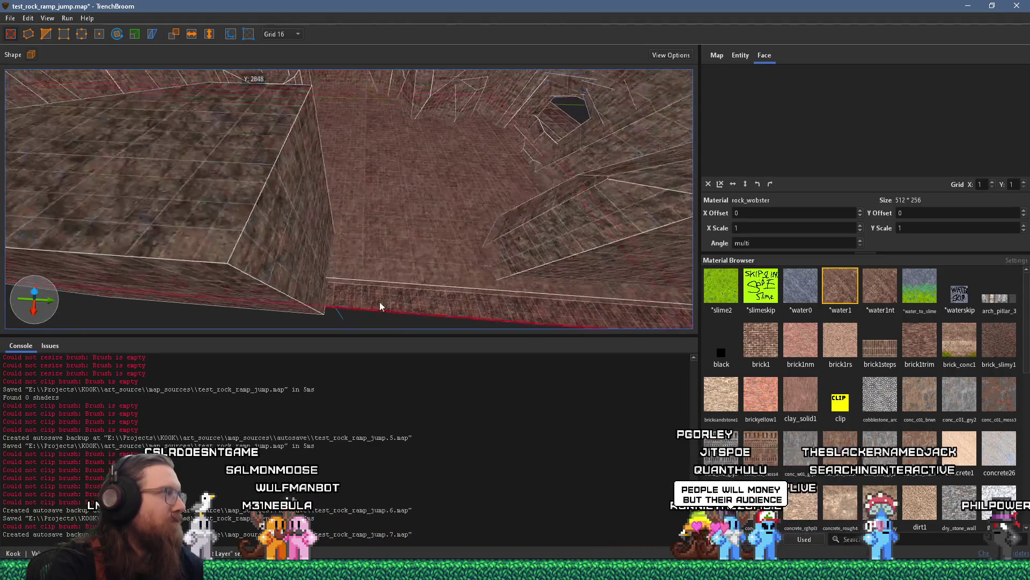
mouse_move(253, 202)
mouse_down()
mouse_move(515, 306)
mouse_move(486, 266)
mouse_move(478, 284)
mouse_move(356, 253)
mouse_move(628, 233)
mouse_move(545, 230)
mouse_move(503, 113)
mouse_move(364, 263)
mouse_move(442, 144)
mouse_move(406, 202)
mouse_up()
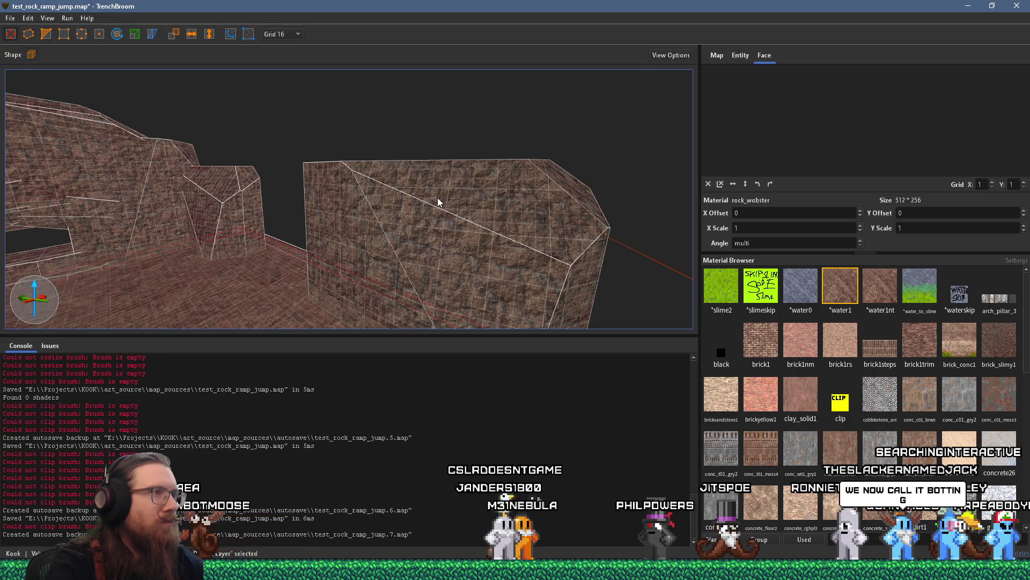
mouse_move(417, 210)
mouse_down()
mouse_move(323, 197)
mouse_move(413, 292)
mouse_move(148, 319)
mouse_move(309, 245)
mouse_up()
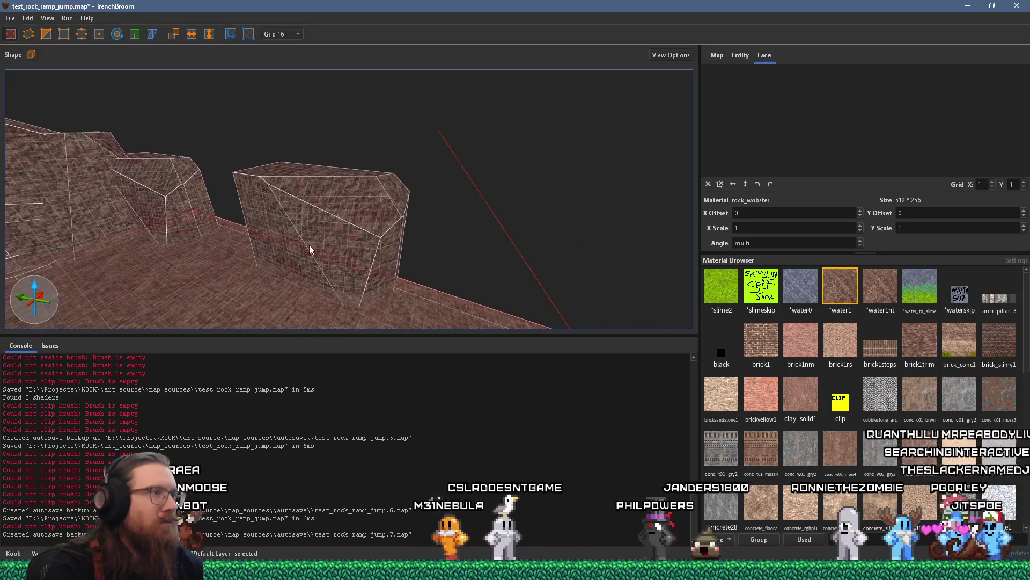
Step: Select the rock block beside the ramp, narrow it, and test a rotation about its vertical axis
click(306, 233)
click(134, 34)
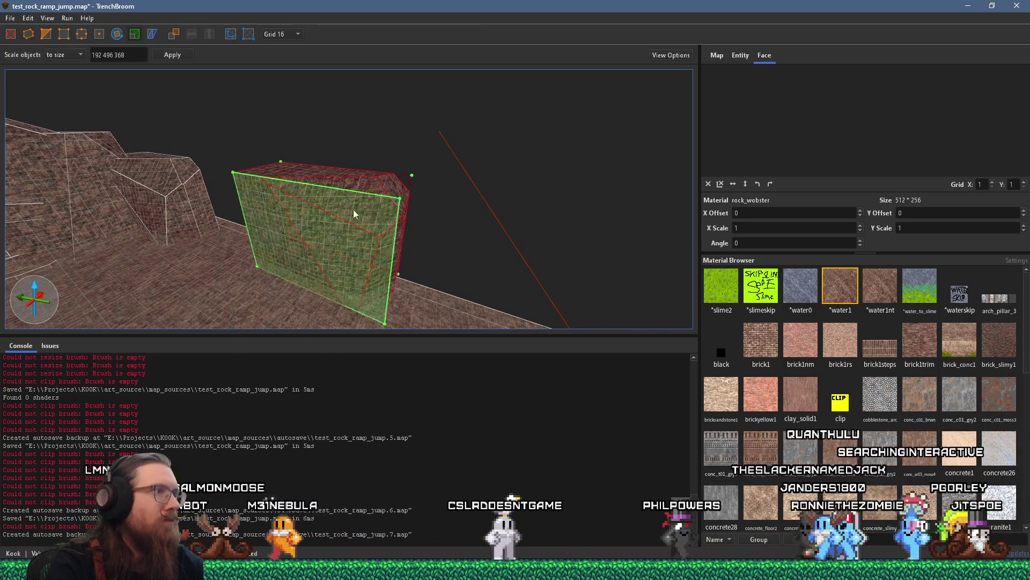
drag(400, 245, 323, 224)
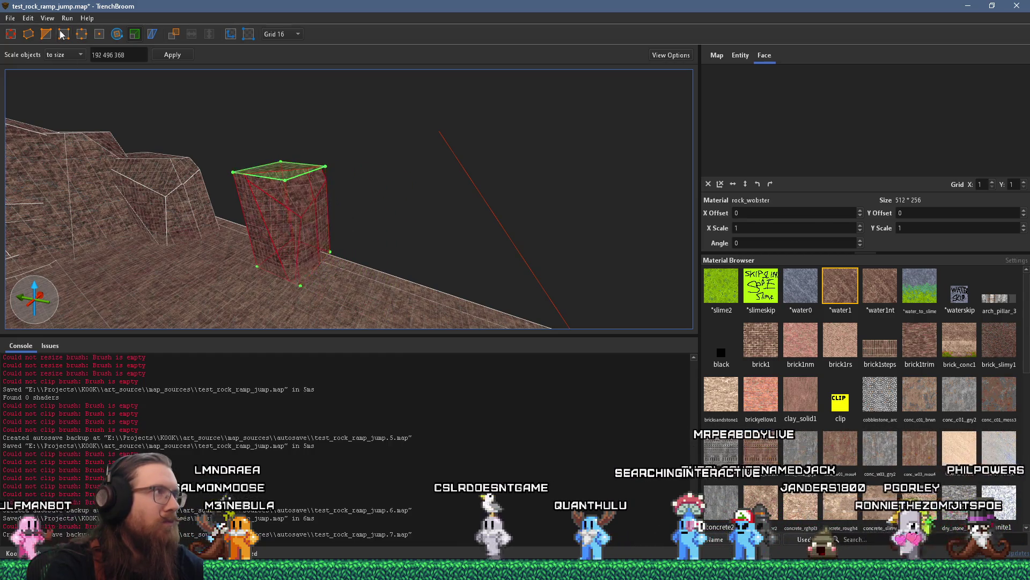
click(118, 34)
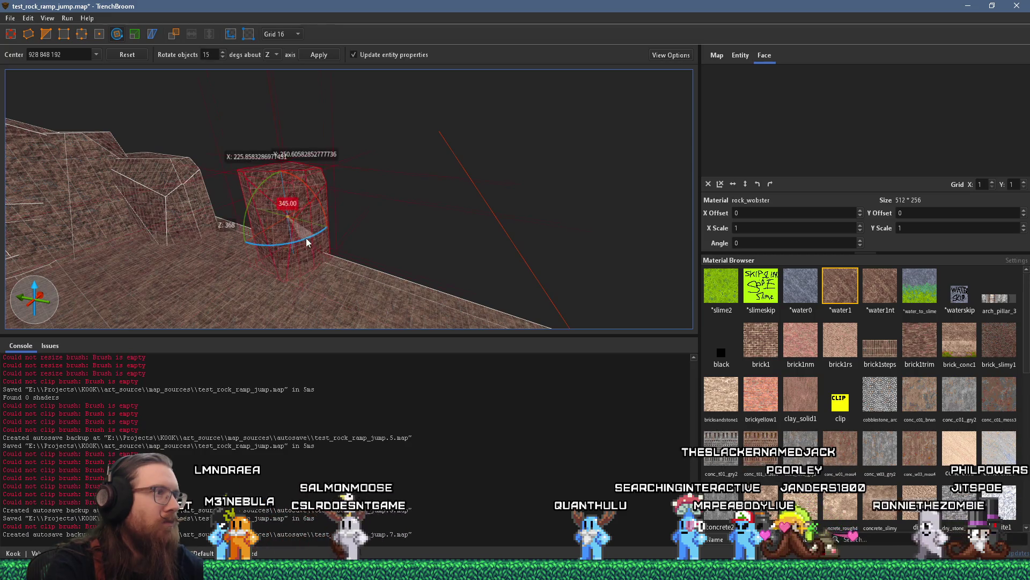
mouse_move(242, 231)
mouse_down()
mouse_move(500, 268)
mouse_move(399, 228)
mouse_up()
key(Escape)
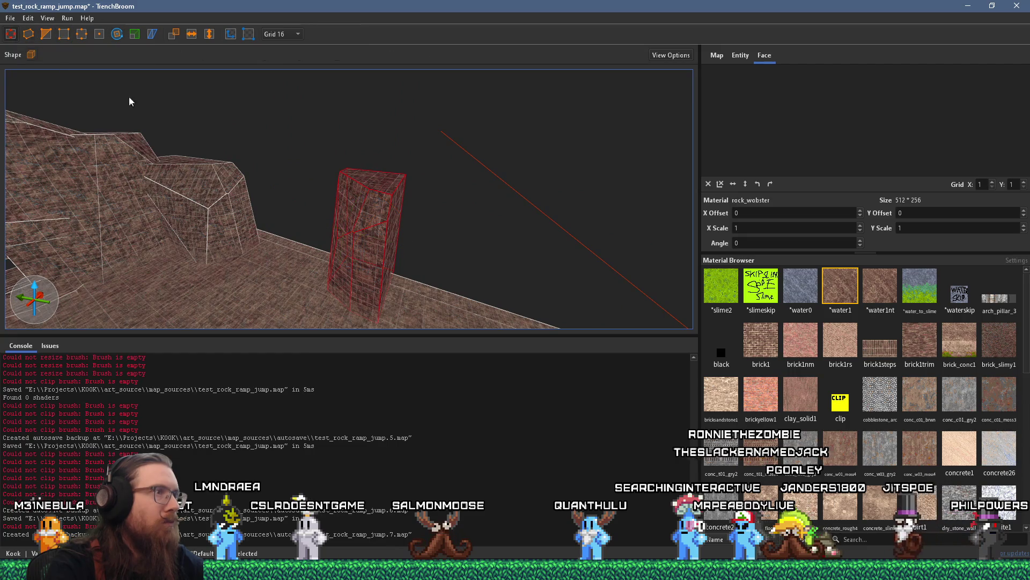
click(133, 35)
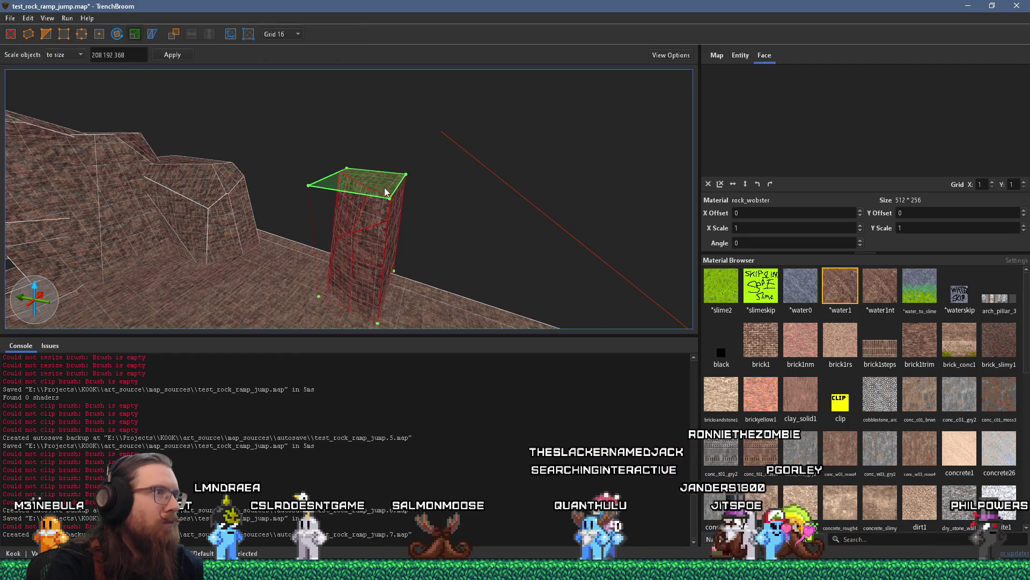
mouse_move(346, 218)
mouse_down()
mouse_move(478, 150)
mouse_move(386, 154)
mouse_move(67, 68)
mouse_up()
key(Escape)
Step: Stretch the block wider and trim its length so it measures 208 × 496 × 272
scroll(275, 184, up, 3)
drag(274, 184, 453, 198)
scroll(374, 213, up, 3)
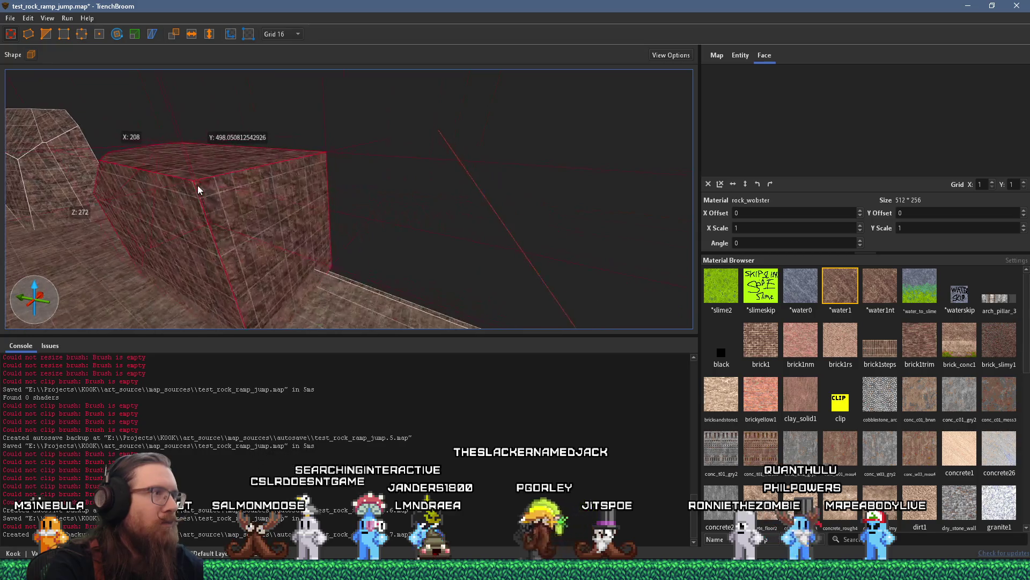
mouse_move(362, 233)
mouse_down()
mouse_move(350, 237)
mouse_move(301, 202)
mouse_move(332, 222)
mouse_move(424, 215)
mouse_up()
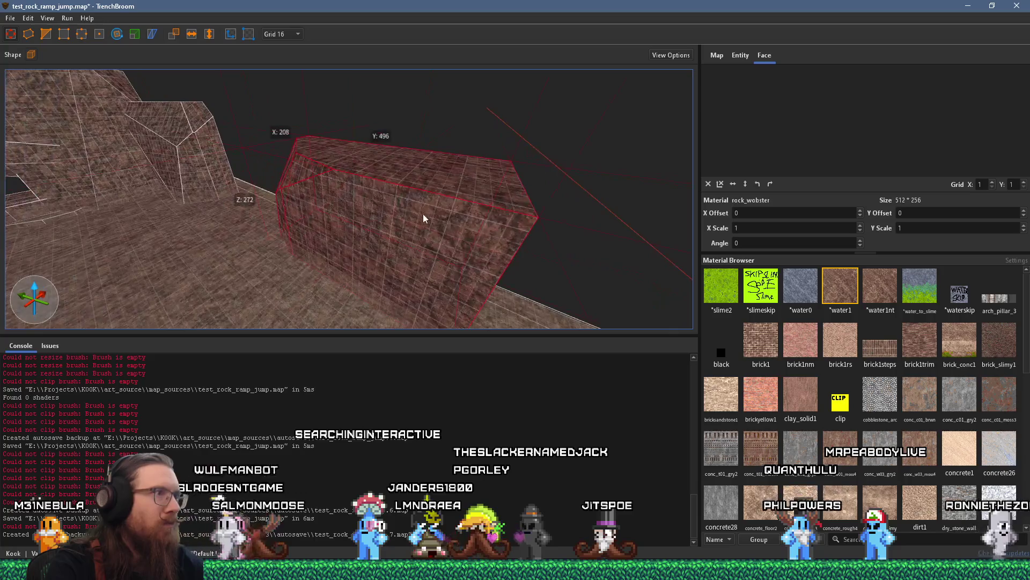
mouse_move(374, 175)
mouse_down()
mouse_move(601, 139)
mouse_move(360, 160)
mouse_move(415, 170)
mouse_move(493, 267)
mouse_up()
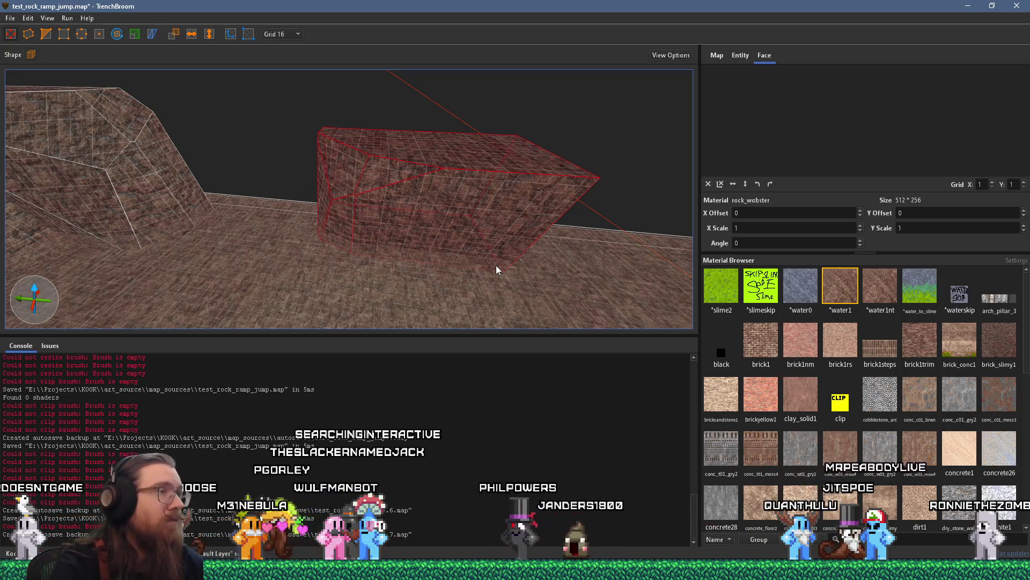
drag(493, 263, 250, 226)
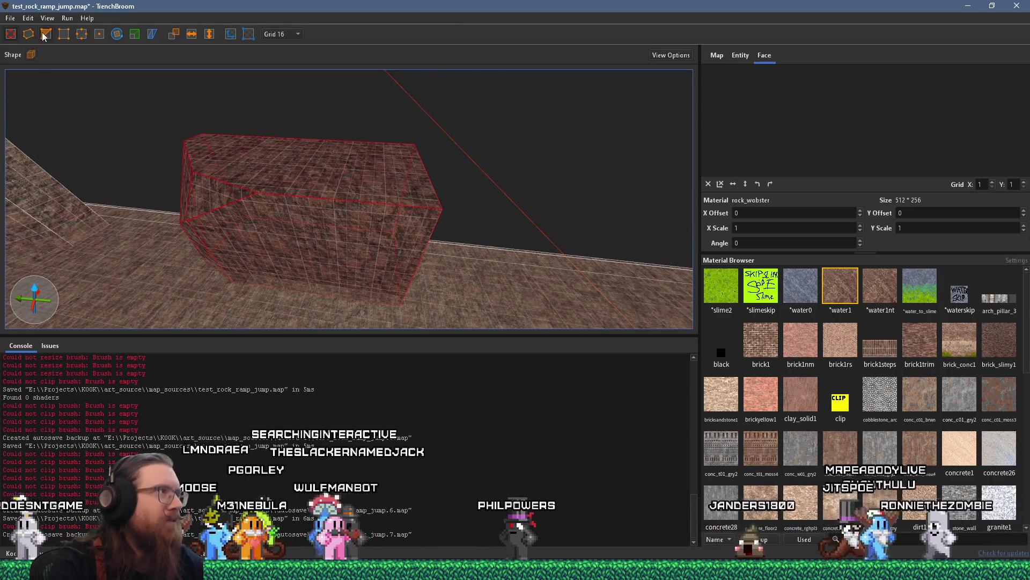
Step: Bevel two edges of the slab with two three-point angled clips
click(45, 35)
click(248, 217)
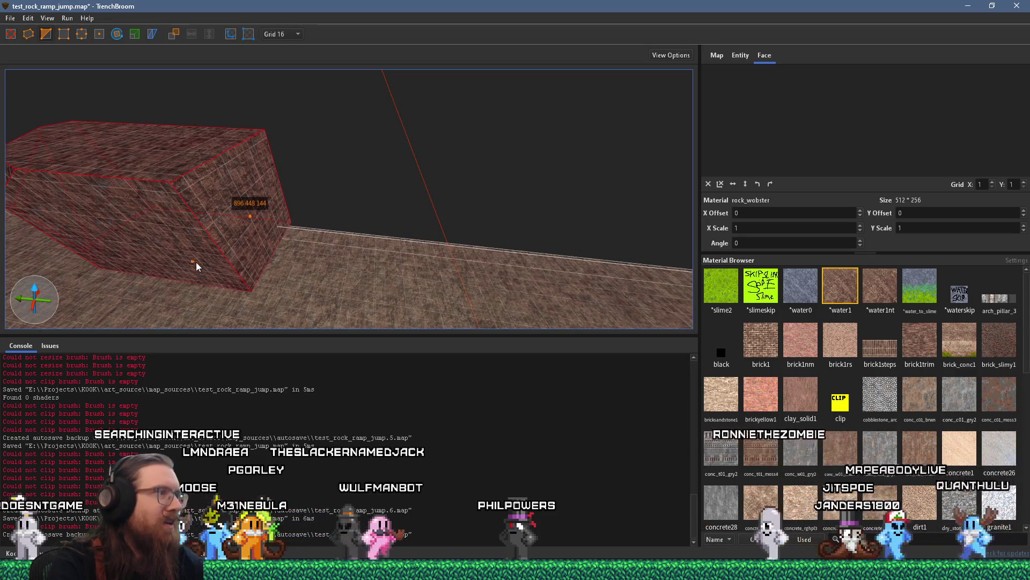
click(194, 261)
click(148, 150)
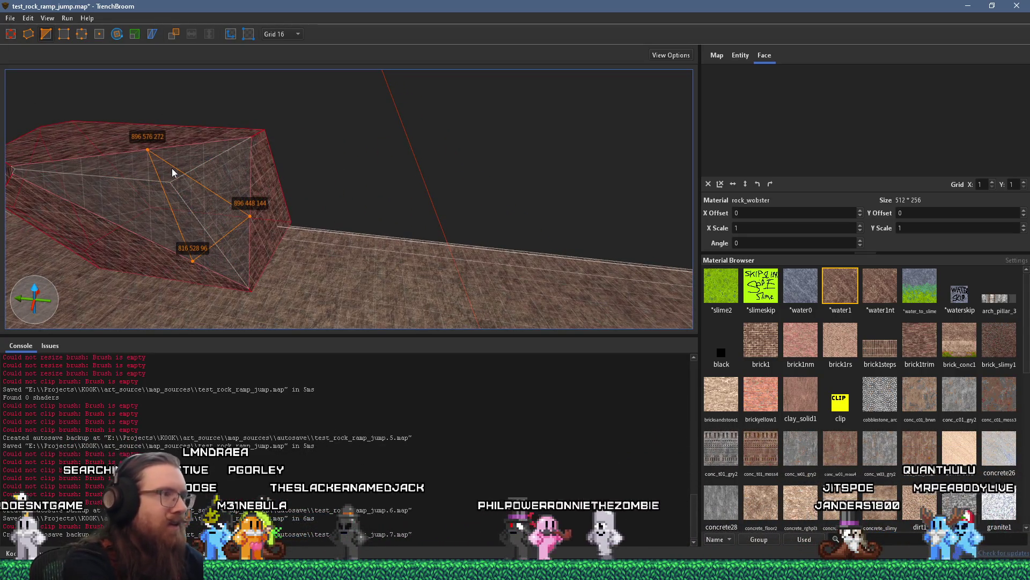
key(Return)
click(274, 246)
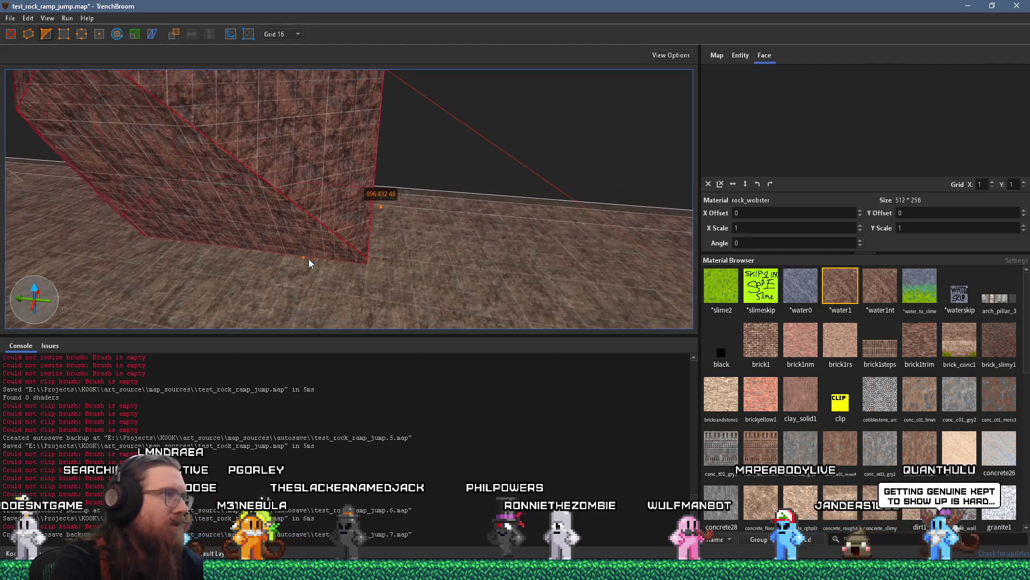
click(317, 236)
click(334, 157)
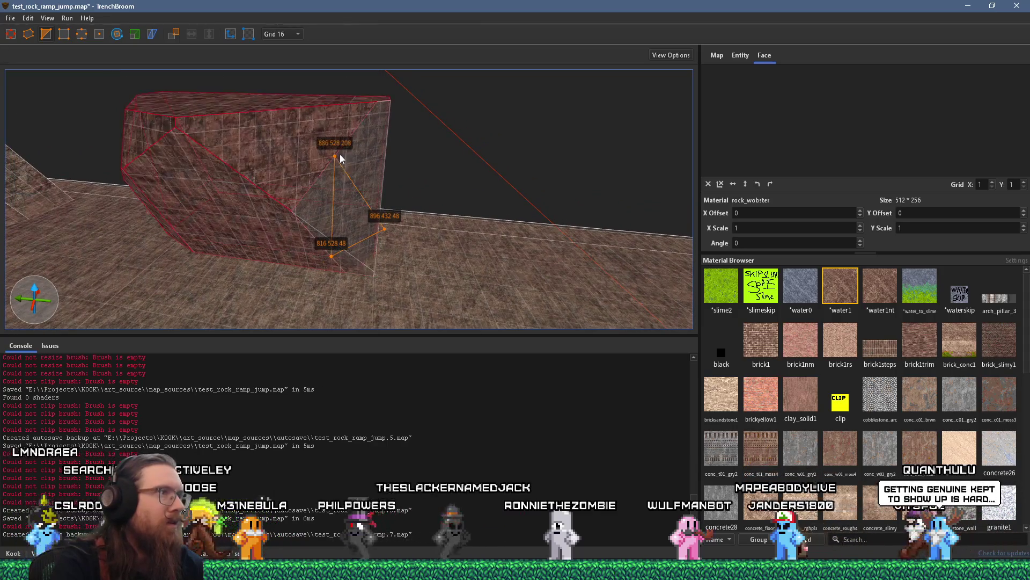
key(Return)
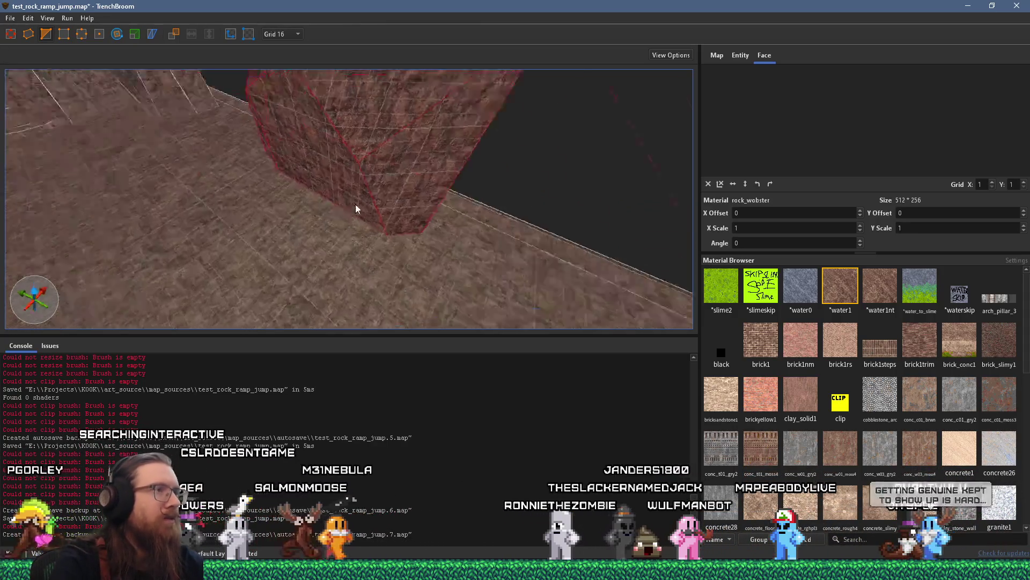
Step: Raise the slab's top face so it stands about 325.4 units tall
mouse_move(237, 255)
mouse_down()
mouse_move(233, 233)
mouse_move(334, 304)
mouse_move(296, 229)
mouse_move(531, 157)
mouse_move(384, 232)
mouse_move(358, 217)
mouse_move(397, 79)
mouse_move(385, 99)
mouse_move(418, 179)
mouse_move(158, 87)
mouse_up()
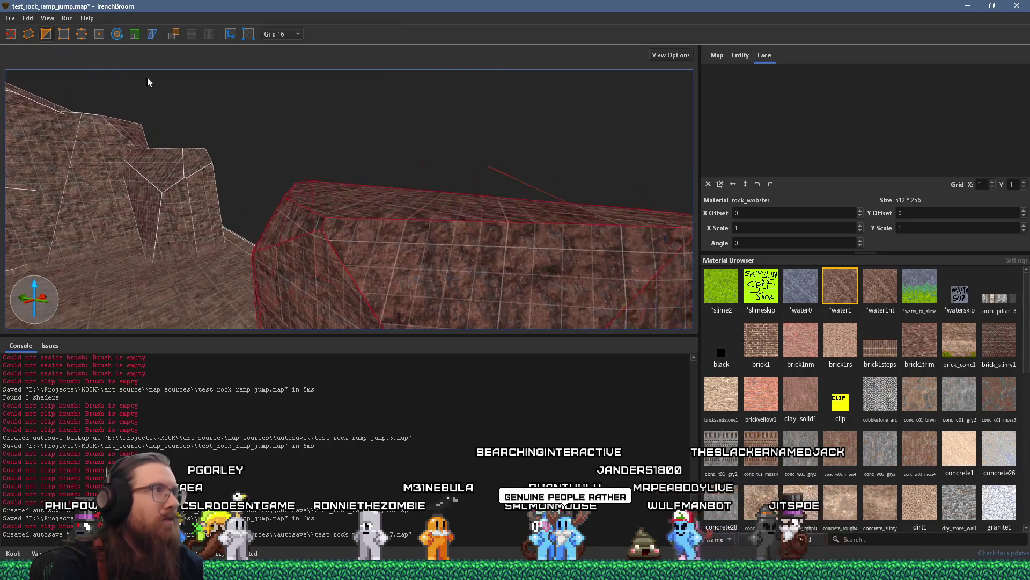
mouse_move(377, 207)
mouse_down()
mouse_move(401, 149)
mouse_move(360, 194)
mouse_move(415, 179)
mouse_move(475, 225)
mouse_up()
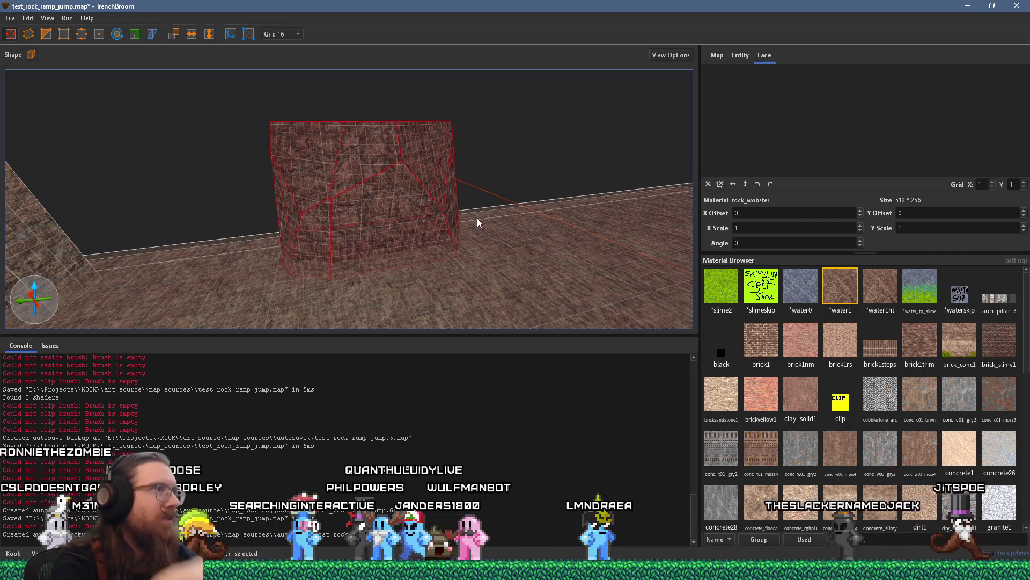
mouse_move(284, 234)
mouse_down()
mouse_move(297, 219)
mouse_move(320, 329)
mouse_move(481, 218)
mouse_move(257, 199)
mouse_move(330, 210)
mouse_move(357, 297)
mouse_move(530, 312)
mouse_up()
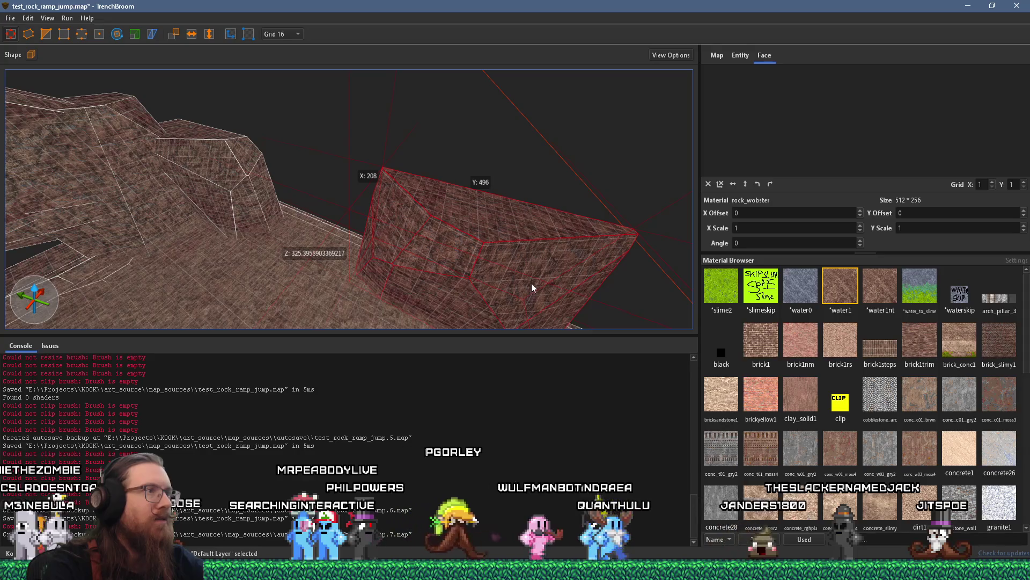
Step: Select the rock brush on the left, briefly entering and leaving the Scale tool
click(354, 201)
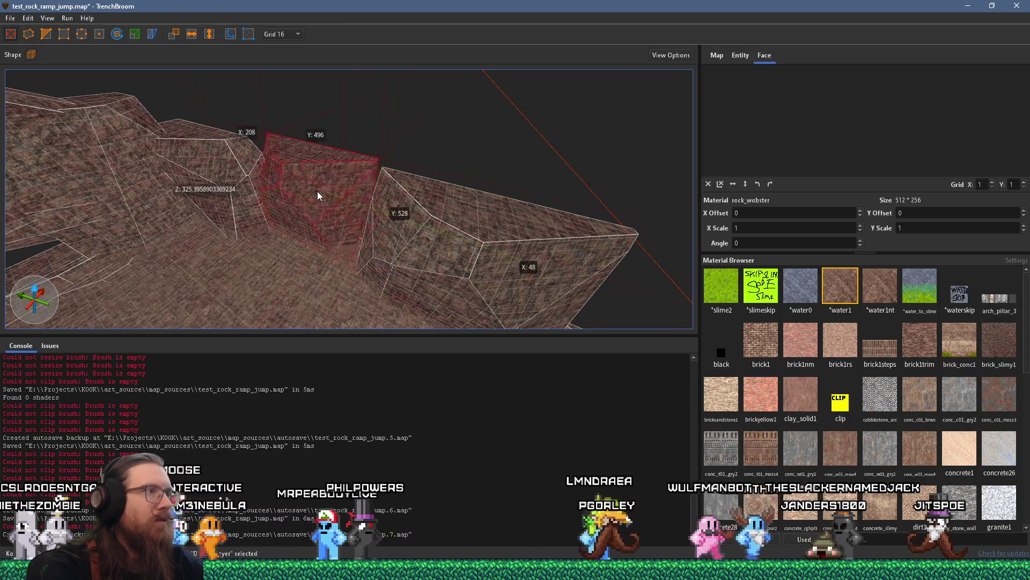
mouse_move(309, 205)
mouse_down()
mouse_move(485, 231)
mouse_move(429, 225)
mouse_move(294, 339)
mouse_move(255, 272)
mouse_up()
click(242, 162)
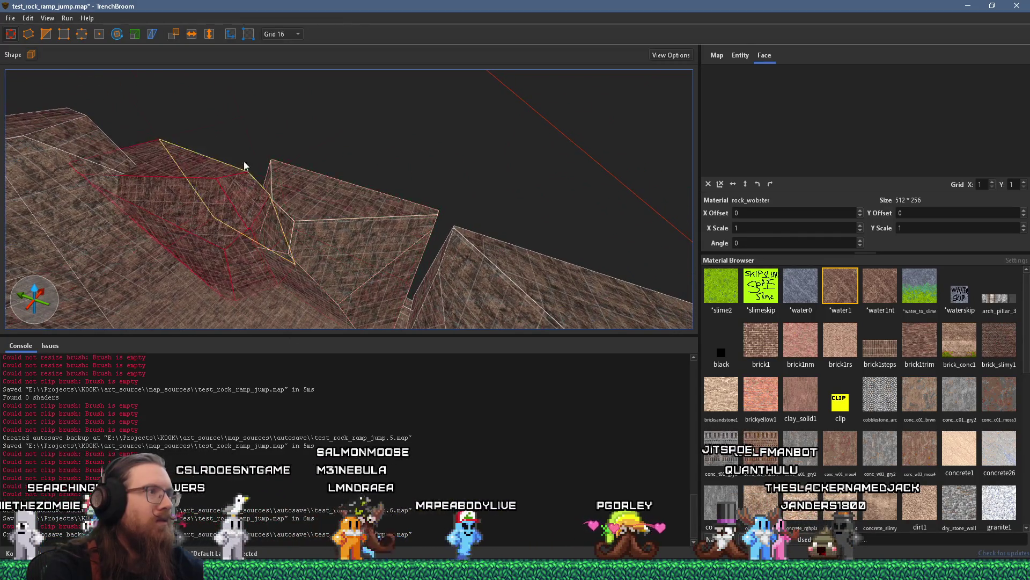
mouse_move(297, 140)
mouse_down()
mouse_move(370, 217)
mouse_move(292, 173)
mouse_move(293, 194)
mouse_move(278, 87)
mouse_up()
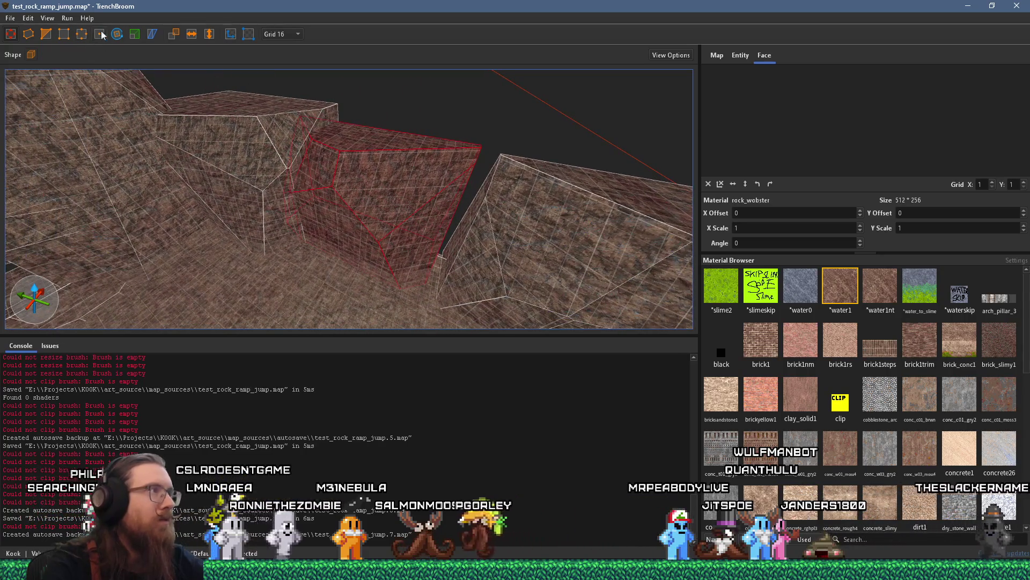
click(132, 35)
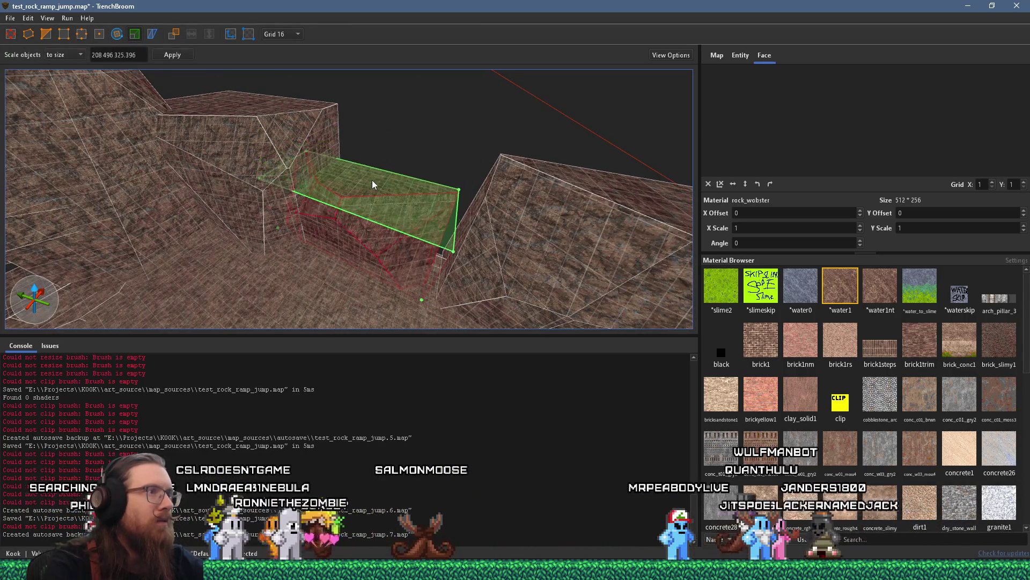
click(10, 34)
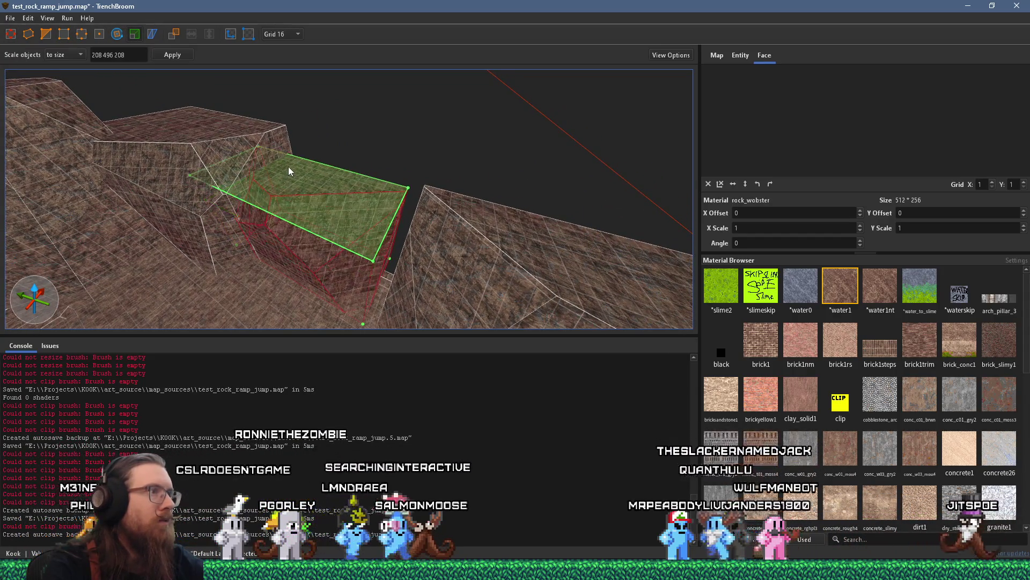
scroll(288, 166, up, 5)
scroll(149, 230, up, 8)
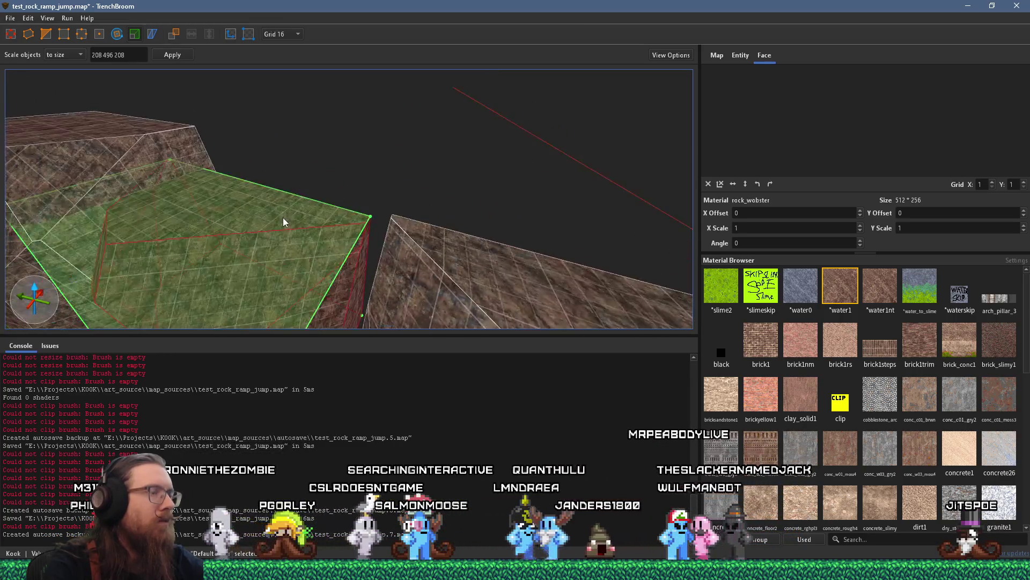
scroll(456, 161, down, 5)
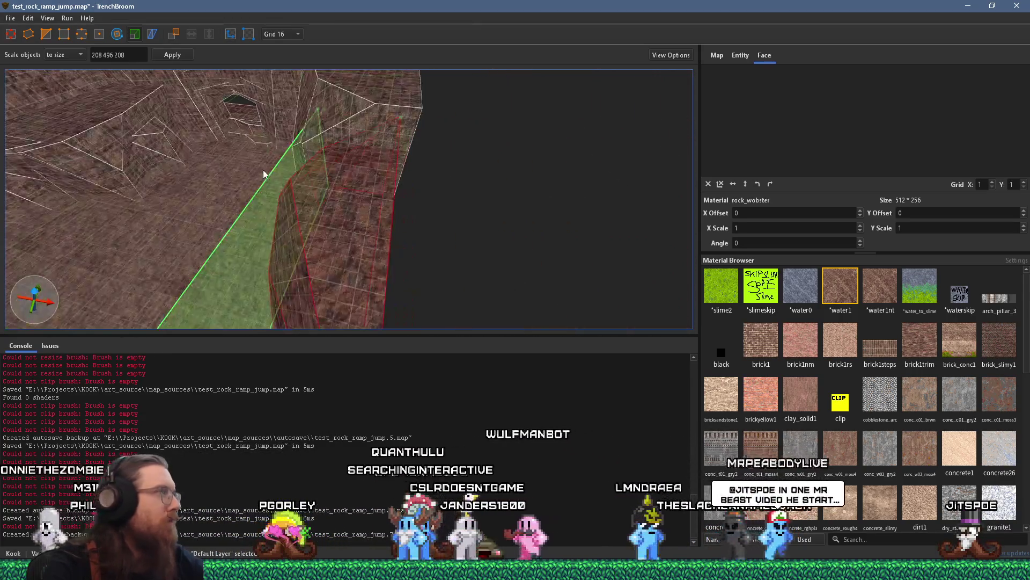
Step: Select the ramp brush's top and side faces, then its large top face
click(265, 170)
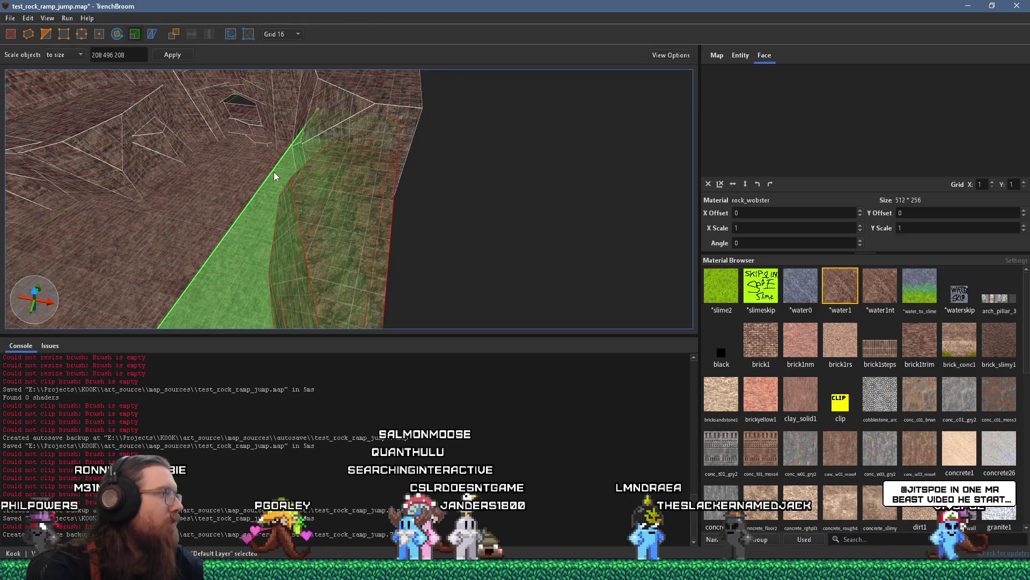
click(274, 171)
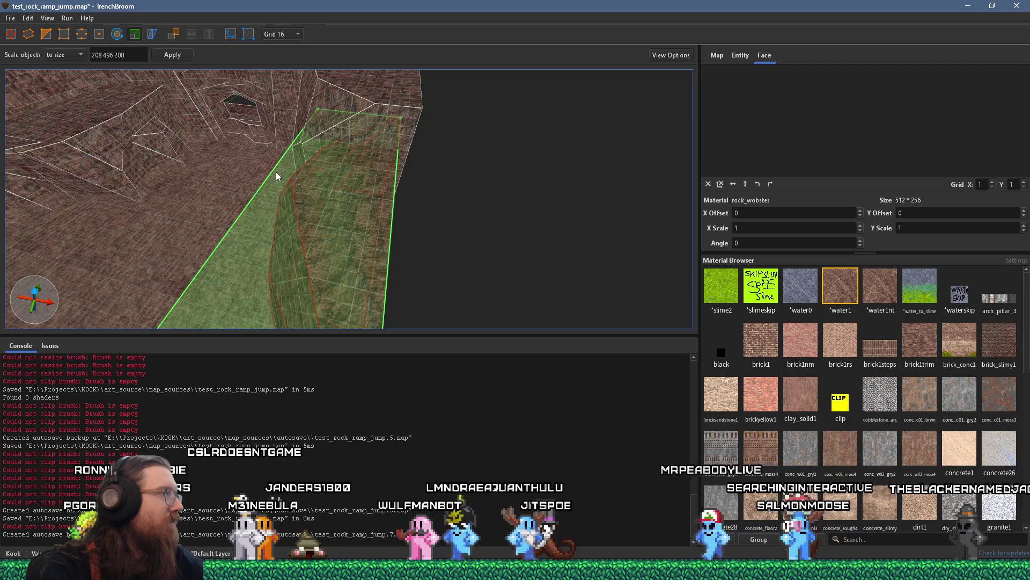
scroll(322, 236, up, 3)
key(w)
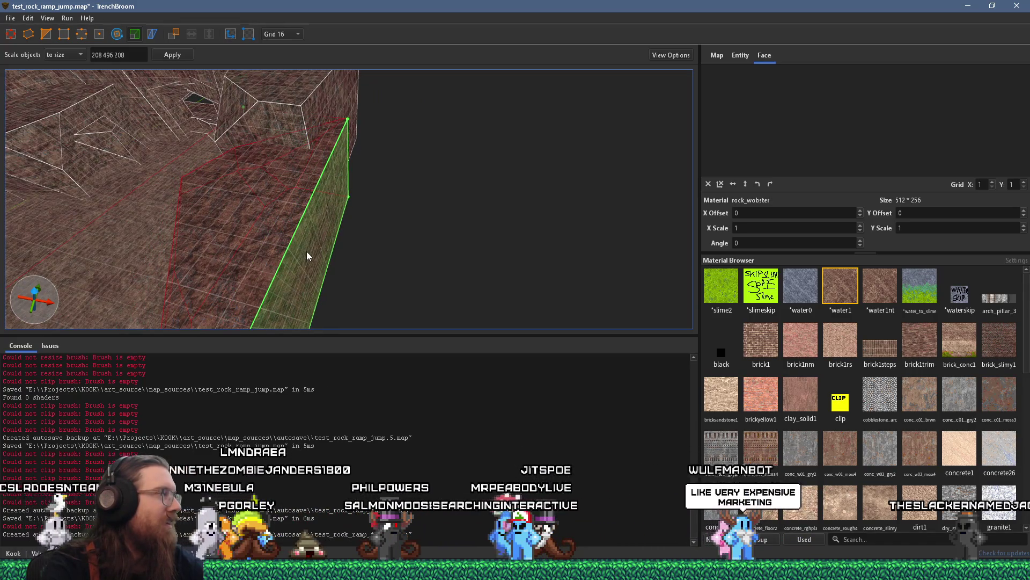
shift+click(271, 266)
mouse_move(271, 262)
mouse_down()
mouse_move(226, 253)
mouse_move(466, 216)
mouse_move(387, 242)
mouse_move(476, 120)
mouse_move(476, 138)
mouse_up()
scroll(369, 83, up, 3)
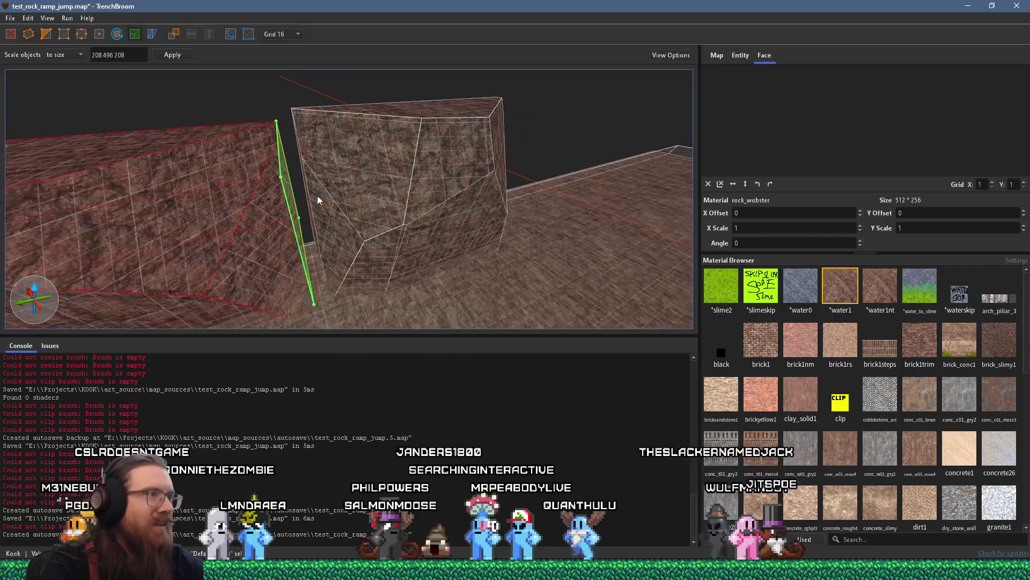
Step: Pull the large rock block's end face out so it measures 208 × 592 × 325.4
click(467, 184)
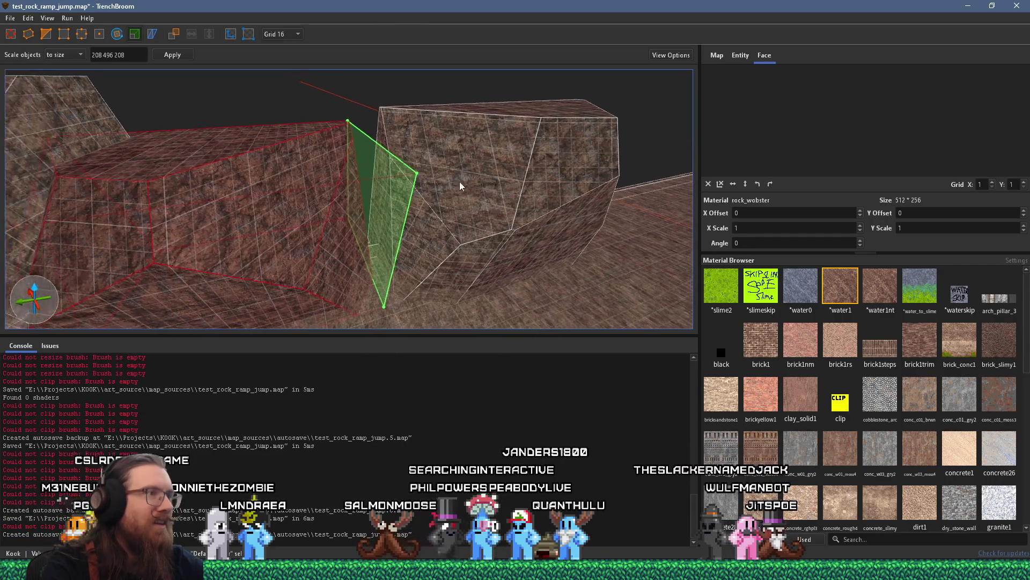
mouse_move(323, 207)
mouse_down()
mouse_move(337, 212)
mouse_move(279, 229)
mouse_move(436, 268)
mouse_move(525, 274)
mouse_move(474, 264)
mouse_up()
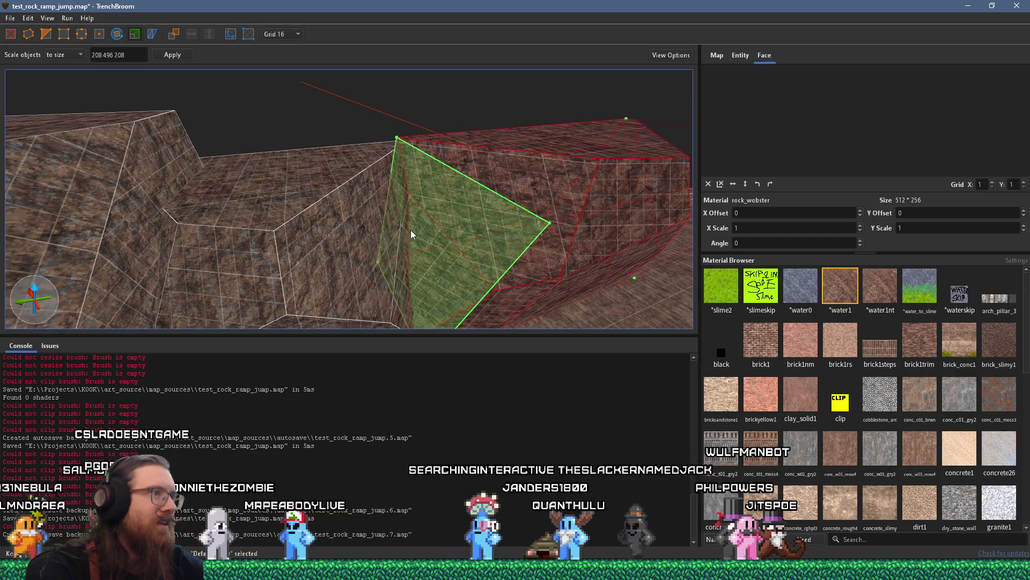
mouse_move(410, 234)
mouse_down()
mouse_move(364, 328)
mouse_move(395, 200)
mouse_up()
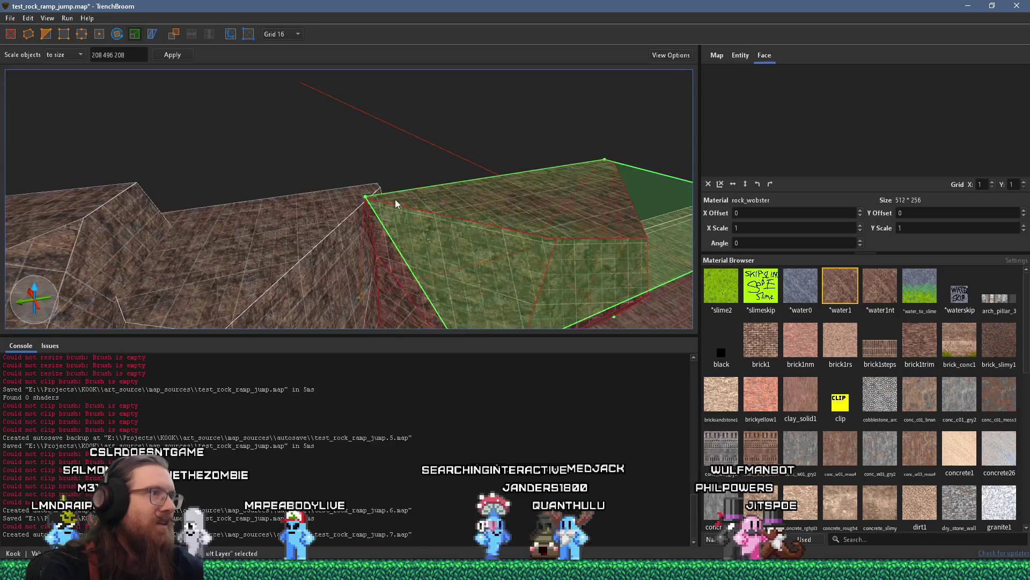
key(Escape)
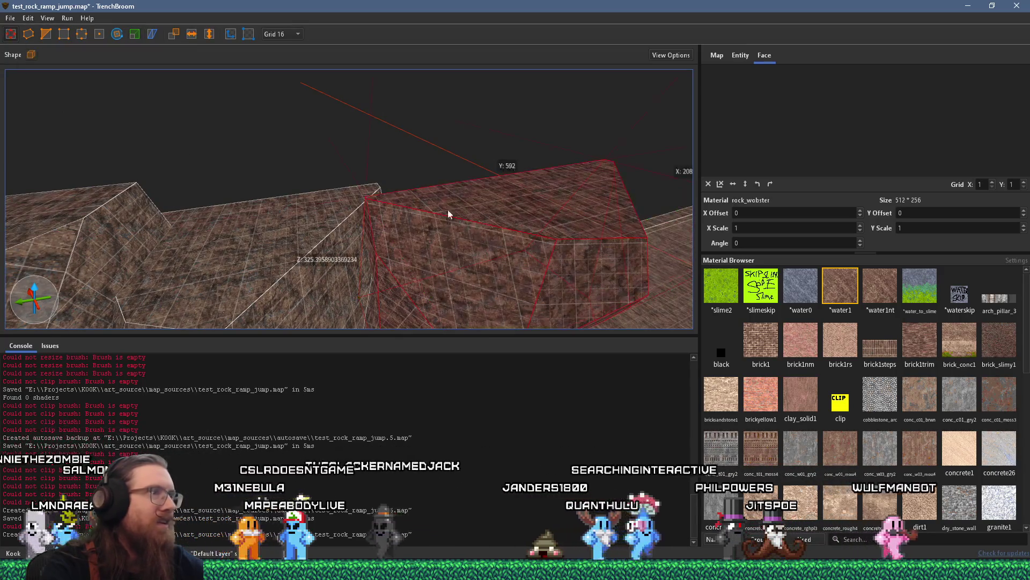
mouse_move(258, 200)
mouse_down()
mouse_move(478, 98)
mouse_move(333, 179)
mouse_move(293, 177)
mouse_move(493, 128)
mouse_move(360, 175)
mouse_move(132, 168)
mouse_move(393, 175)
mouse_move(434, 242)
mouse_move(487, 212)
mouse_move(440, 231)
mouse_up()
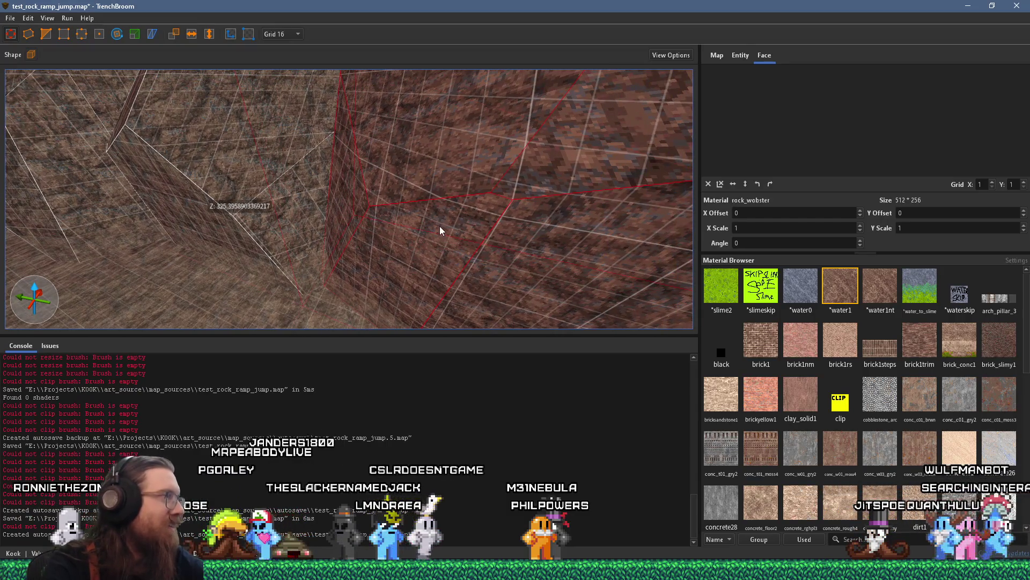
scroll(522, 226, down, 3)
drag(521, 222, 175, 213)
mouse_move(399, 208)
mouse_down()
mouse_move(422, 199)
mouse_move(228, 213)
mouse_move(178, 193)
mouse_up()
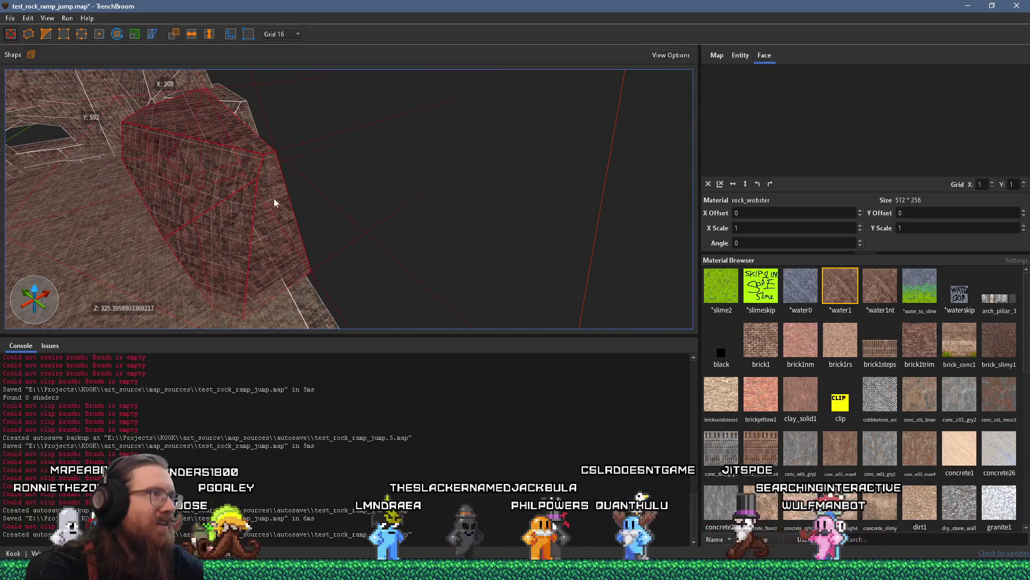
mouse_move(394, 186)
mouse_down()
mouse_move(581, 240)
mouse_move(265, 230)
mouse_move(395, 193)
mouse_move(372, 184)
mouse_move(259, 239)
mouse_move(266, 163)
mouse_move(250, 171)
mouse_move(250, 154)
mouse_move(521, 218)
mouse_move(568, 255)
mouse_move(352, 166)
mouse_up()
mouse_move(451, 212)
mouse_down()
mouse_move(383, 215)
mouse_move(378, 204)
mouse_move(414, 226)
mouse_up()
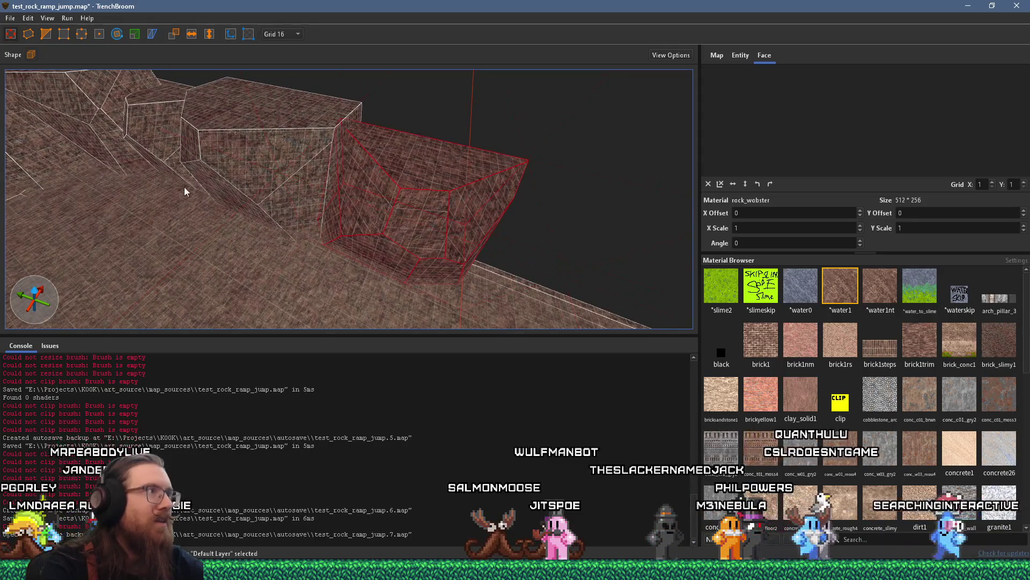
mouse_move(349, 201)
mouse_down()
mouse_move(384, 199)
mouse_move(383, 229)
mouse_move(441, 112)
mouse_up()
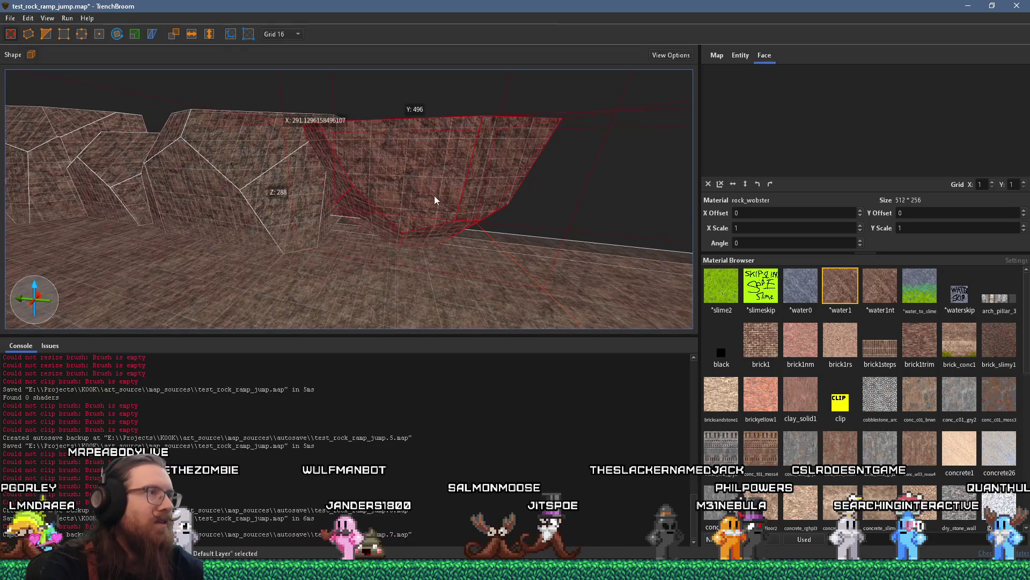
mouse_move(434, 177)
mouse_down()
mouse_move(312, 215)
mouse_move(238, 221)
mouse_move(299, 177)
mouse_move(289, 254)
mouse_move(259, 216)
mouse_move(258, 159)
mouse_move(394, 353)
mouse_up()
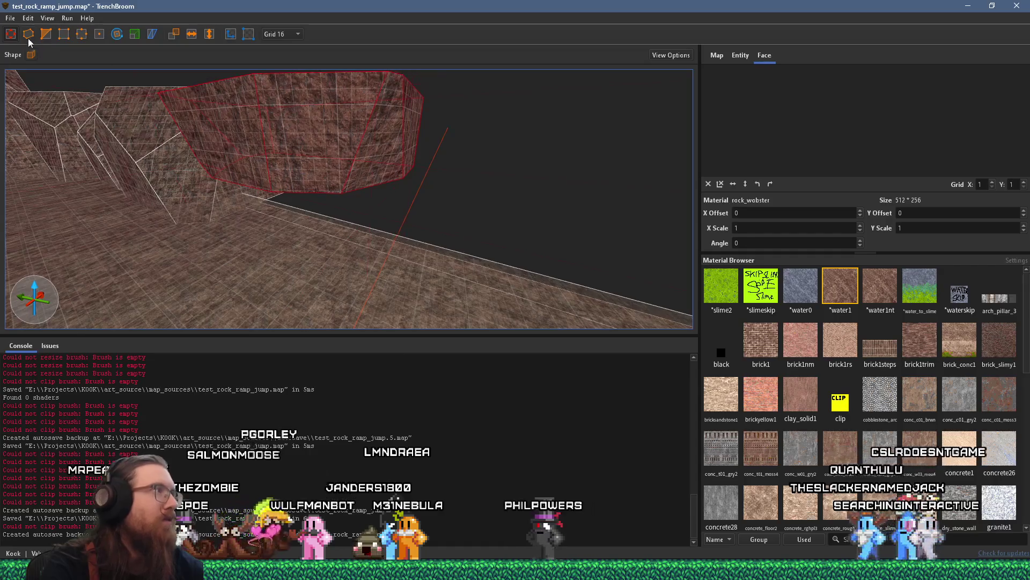
Step: Drag the small rock brush's bottom face further down to make it deeper
drag(301, 200, 311, 233)
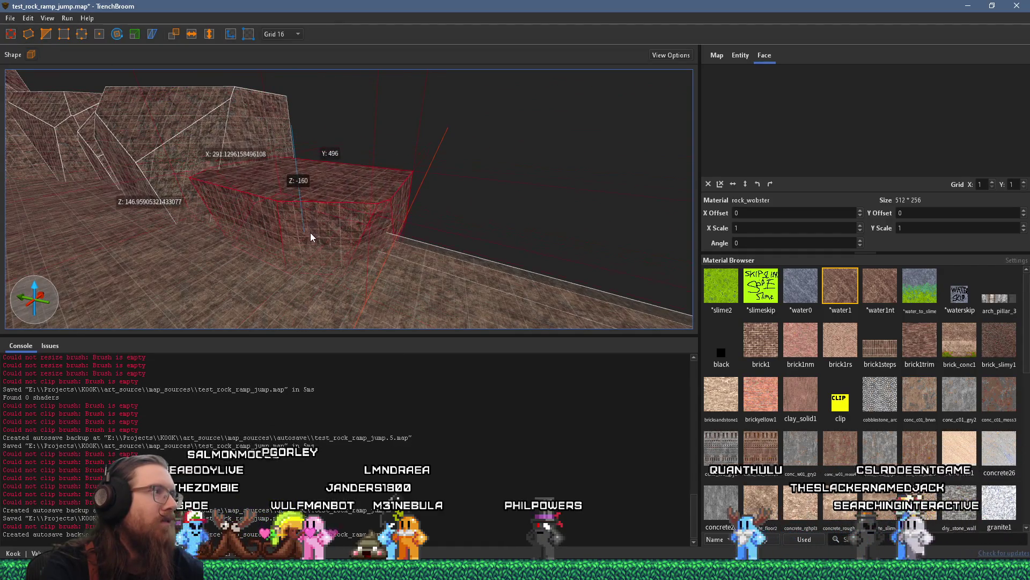
drag(310, 141, 417, 276)
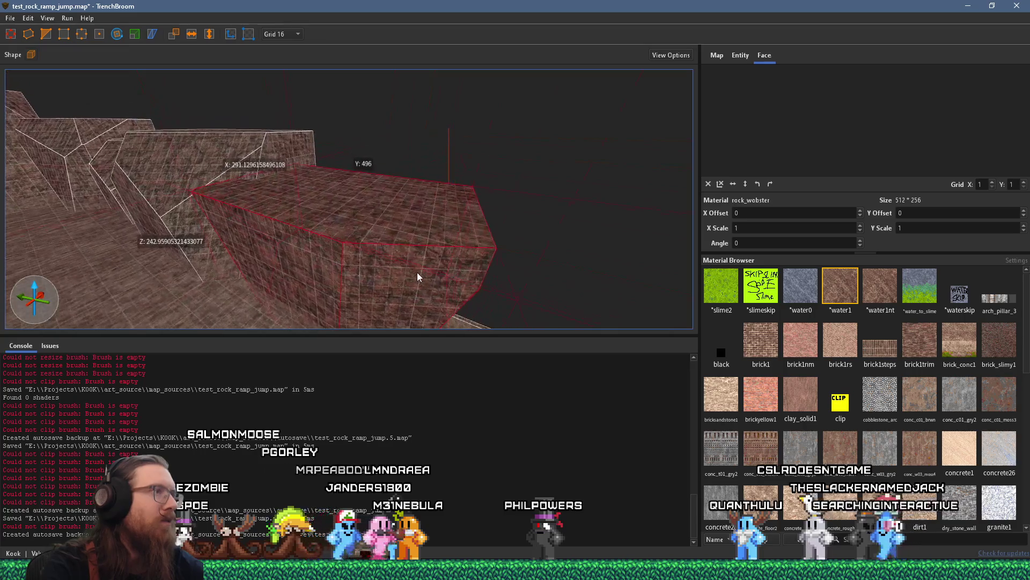
drag(358, 186, 182, 203)
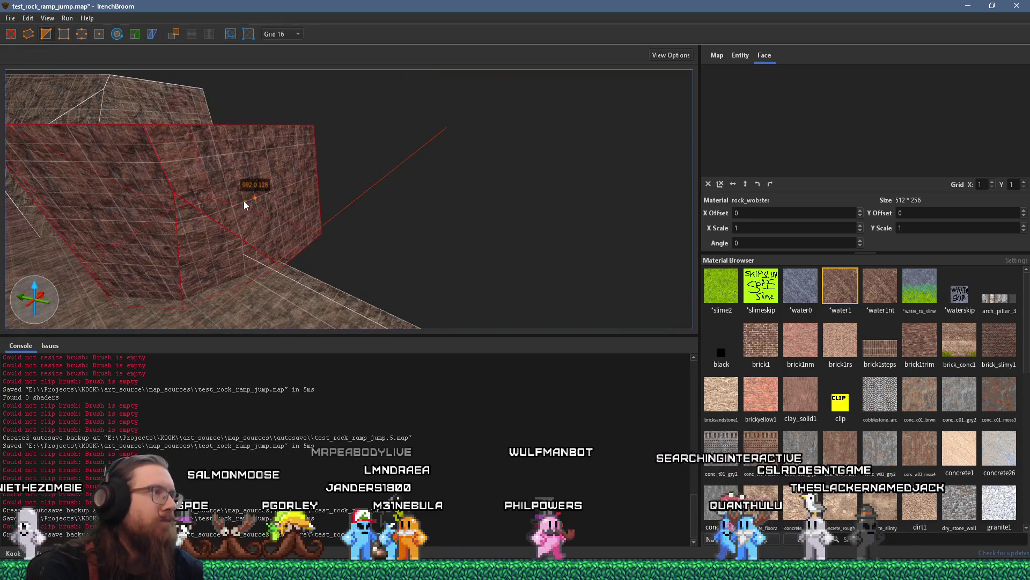
Step: Slice an angled chunk off the brush with a three-point clip
drag(248, 198, 287, 259)
click(286, 258)
click(259, 153)
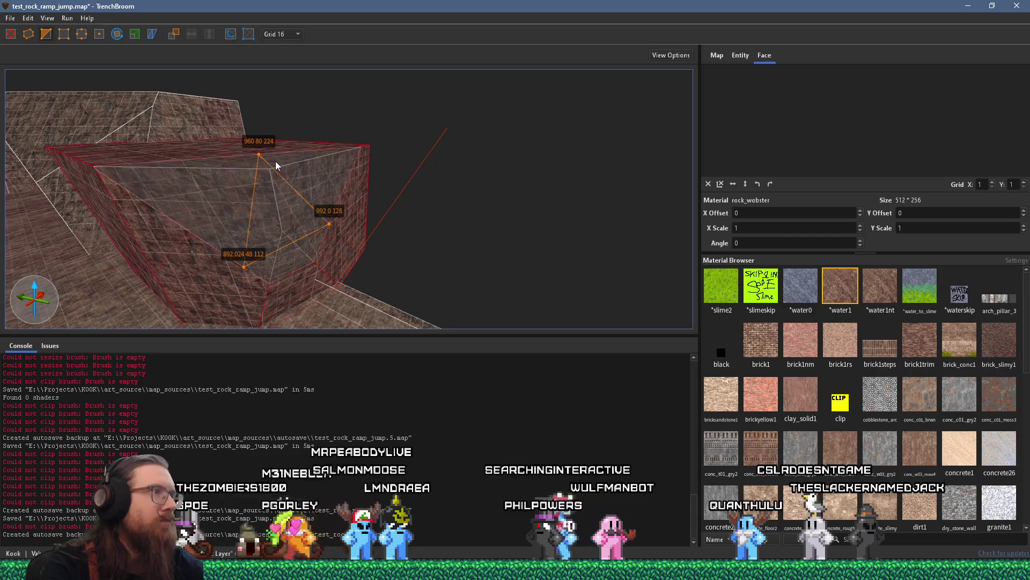
key(Return)
click(247, 228)
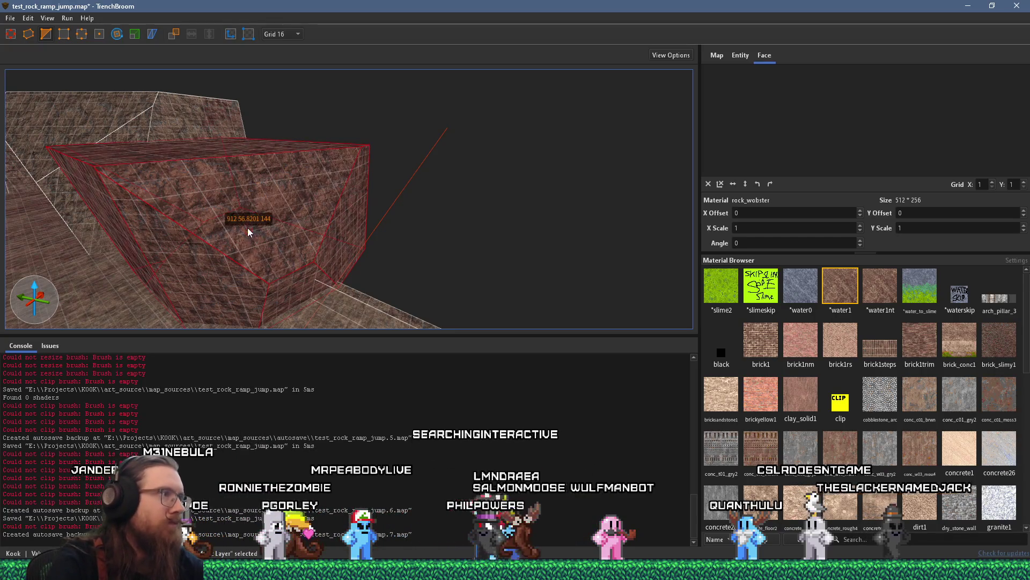
click(255, 248)
click(266, 149)
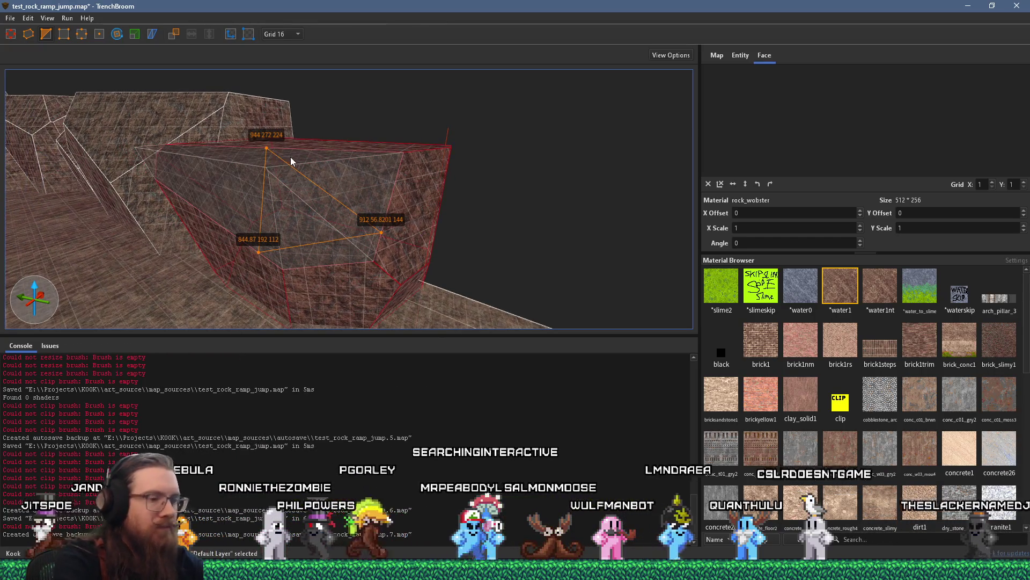
key(Return)
scroll(489, 237, down, 5)
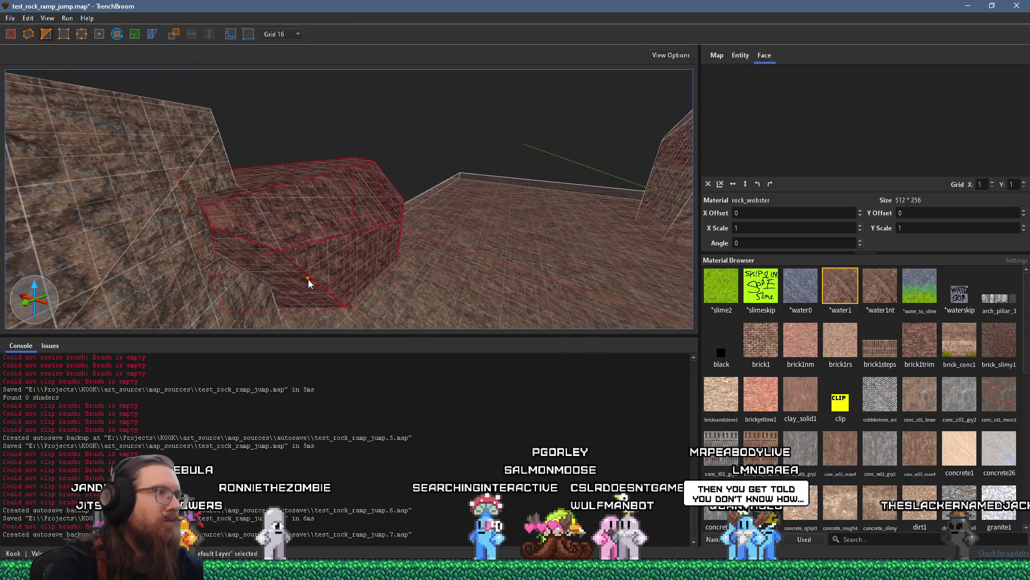
click(263, 268)
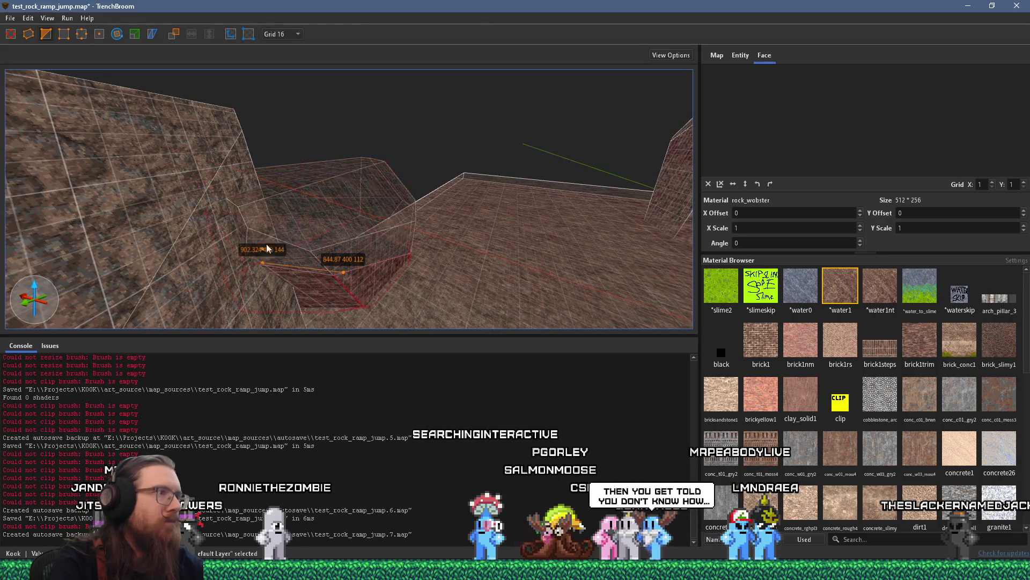
click(273, 180)
key(Escape)
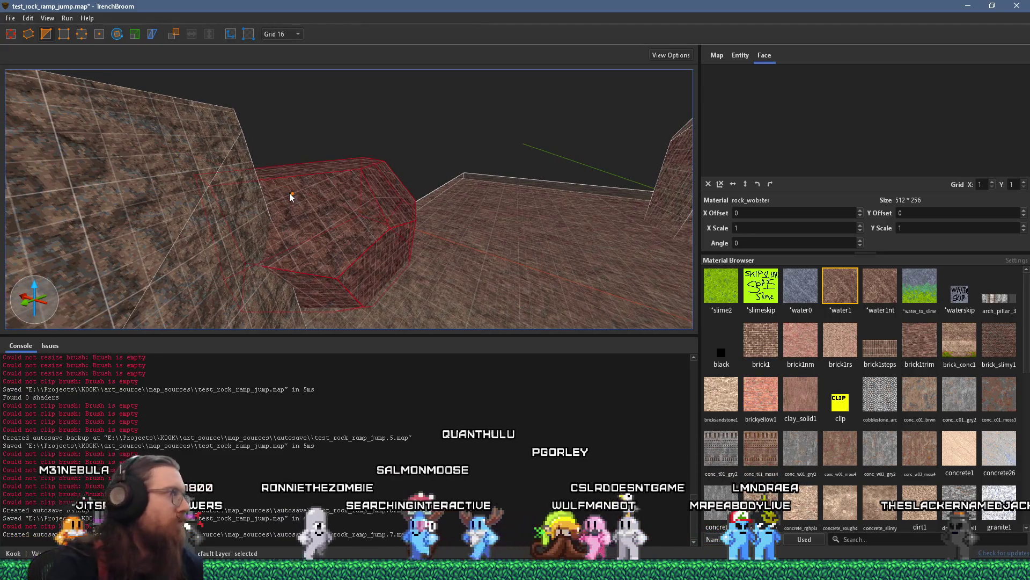
Step: Raise the brush's top face so it ends about 291 × 496 × 280
scroll(389, 193, up, 6)
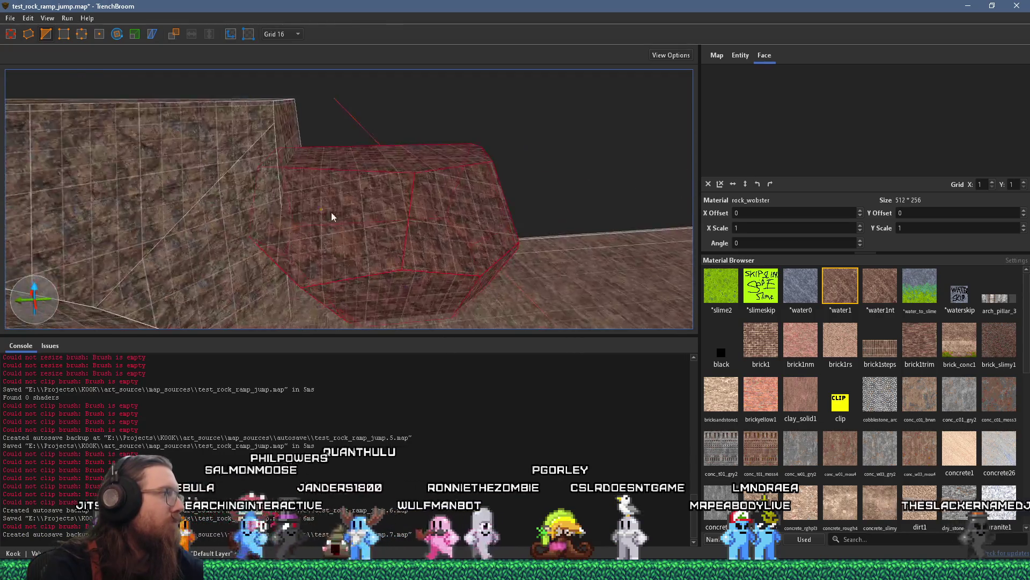
scroll(267, 240, down, 2)
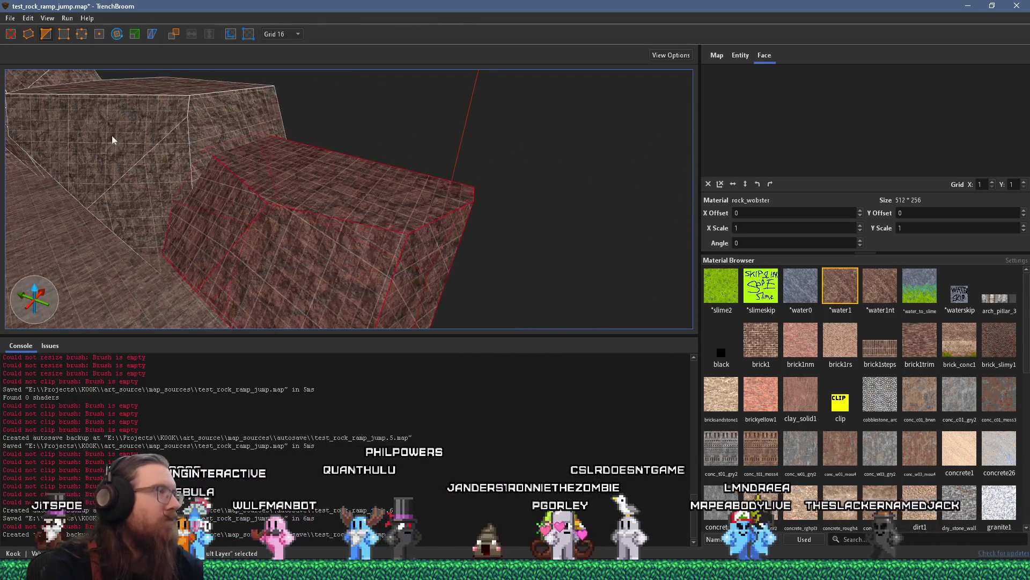
mouse_move(293, 161)
mouse_down()
mouse_move(302, 124)
mouse_move(352, 133)
mouse_move(353, 152)
mouse_move(357, 131)
mouse_move(383, 134)
mouse_move(193, 161)
mouse_move(269, 147)
mouse_move(255, 156)
mouse_move(424, 166)
mouse_move(416, 120)
mouse_move(268, 157)
mouse_move(340, 183)
mouse_move(253, 33)
mouse_move(323, 169)
mouse_move(398, 249)
mouse_move(371, 233)
mouse_up()
Step: Select the tall new rock block and frame it for clipping, abandoning a first cut attempt
click(374, 253)
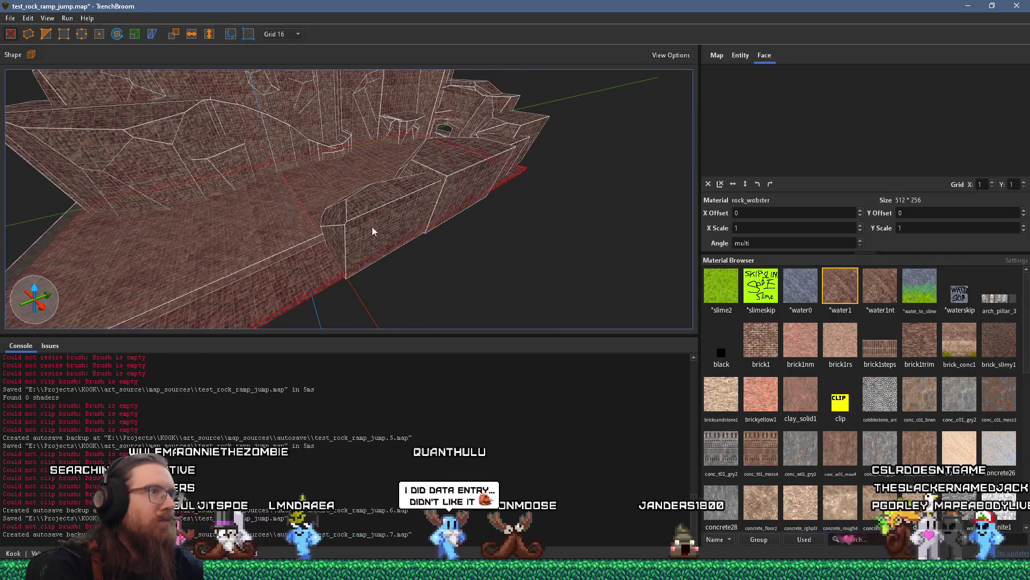
click(382, 216)
mouse_move(403, 197)
mouse_down()
mouse_move(140, 87)
mouse_move(414, 243)
mouse_up()
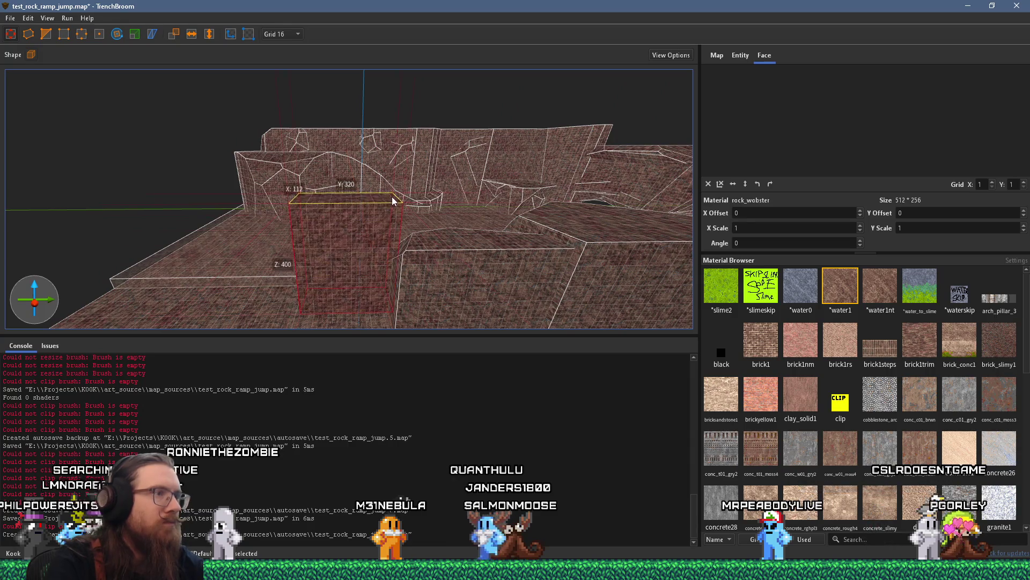
mouse_move(316, 256)
mouse_down()
mouse_move(423, 274)
mouse_move(534, 213)
mouse_move(490, 246)
mouse_move(357, 241)
mouse_move(437, 239)
mouse_move(344, 201)
mouse_move(511, 251)
mouse_move(188, 136)
mouse_up()
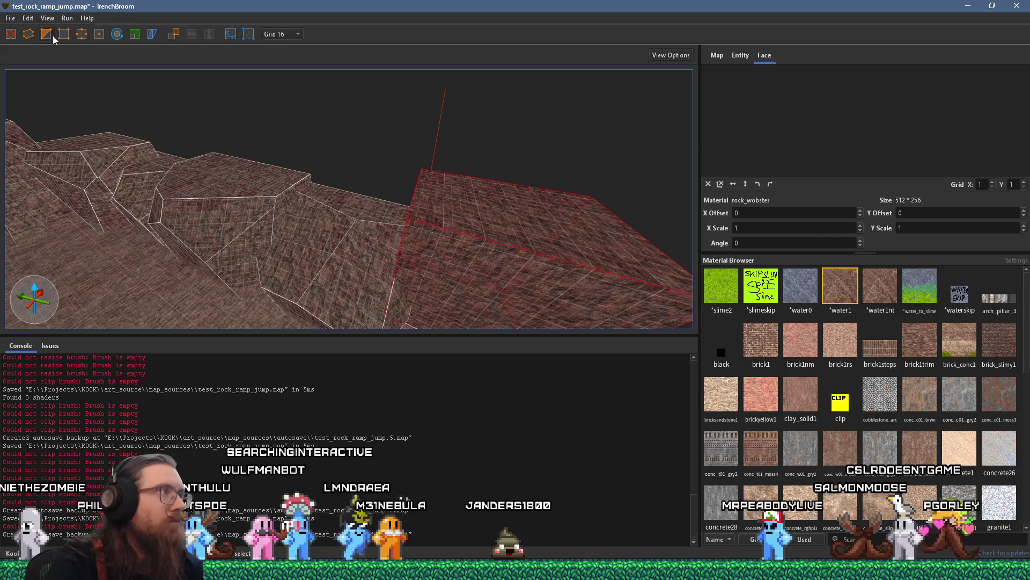
drag(475, 306, 390, 243)
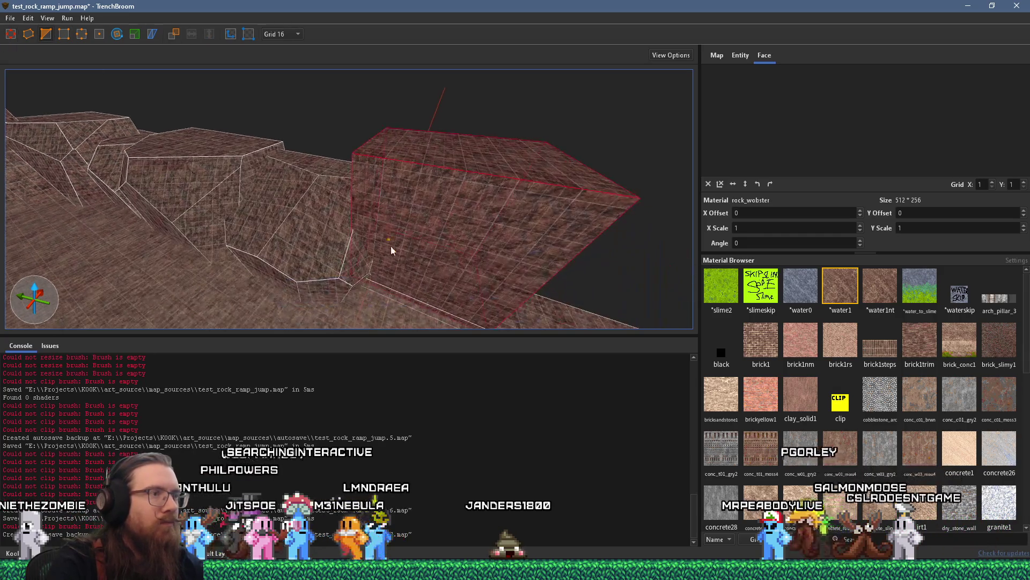
mouse_move(399, 286)
mouse_down()
mouse_move(449, 299)
mouse_move(436, 235)
mouse_up()
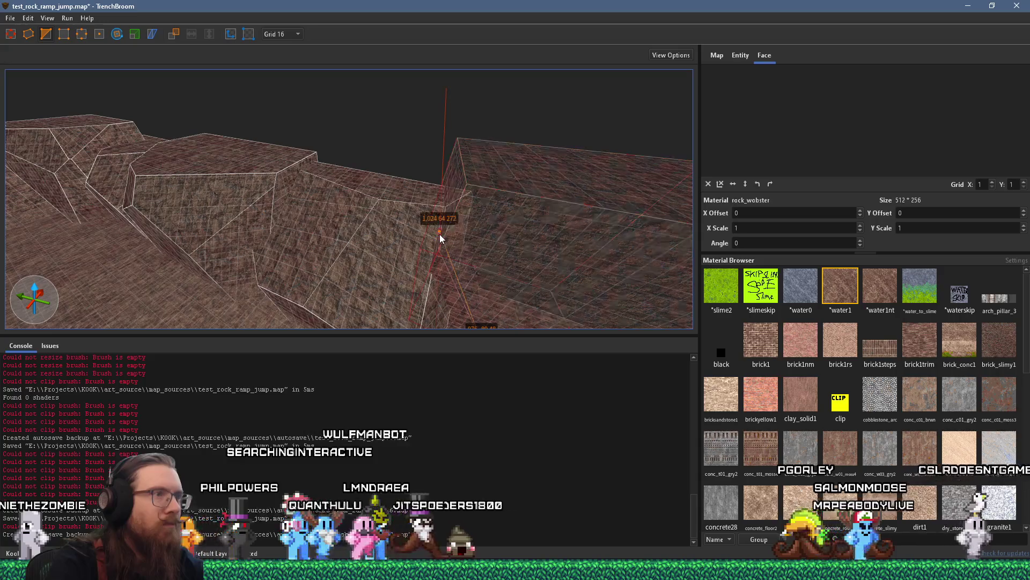
click(528, 179)
key(Escape)
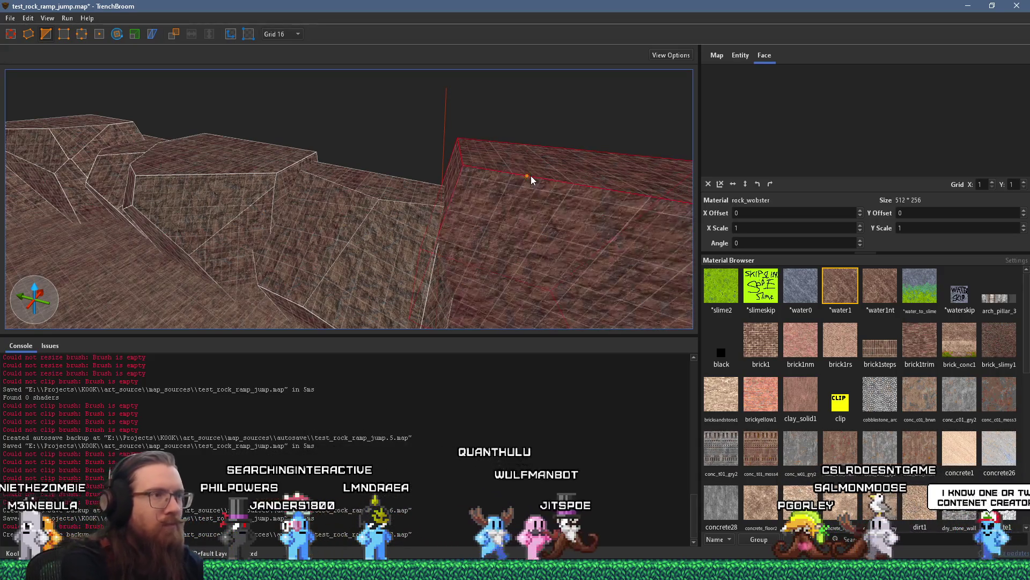
mouse_move(570, 215)
mouse_down()
mouse_move(377, 190)
mouse_move(448, 276)
mouse_up()
Step: Clip one corner off the block, snapping the top point onto the edge line
click(401, 247)
mouse_move(402, 246)
mouse_down()
mouse_move(577, 277)
mouse_move(440, 206)
mouse_up()
click(434, 201)
click(468, 166)
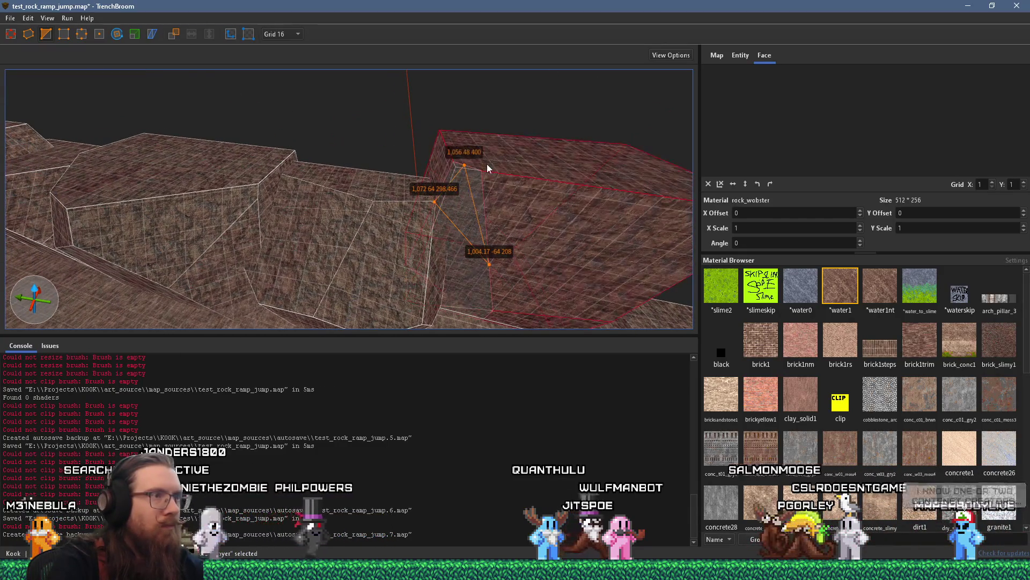
key(Return)
mouse_move(487, 165)
mouse_down()
mouse_move(355, 151)
mouse_move(302, 181)
mouse_move(395, 234)
mouse_up()
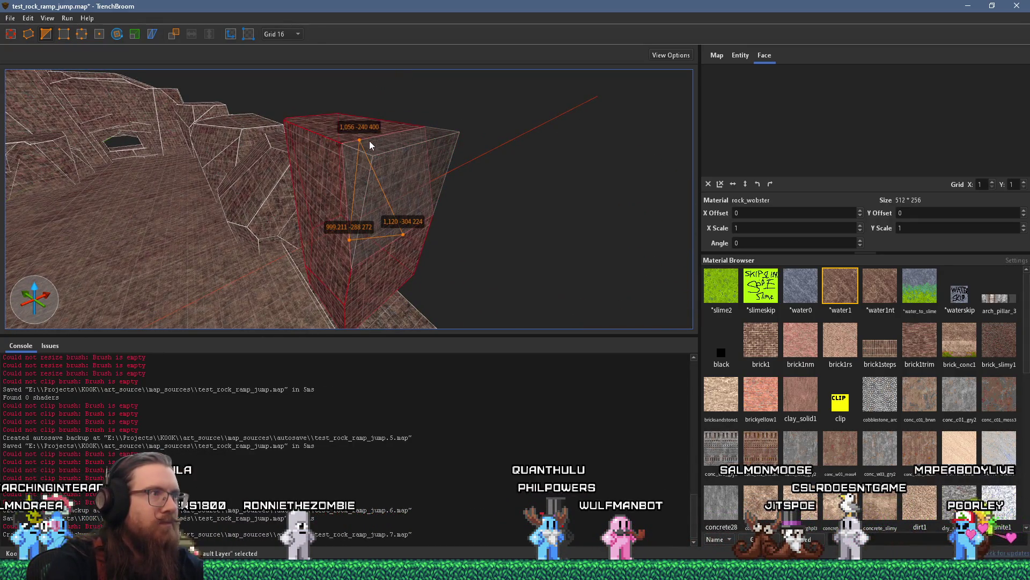
drag(375, 141, 393, 242)
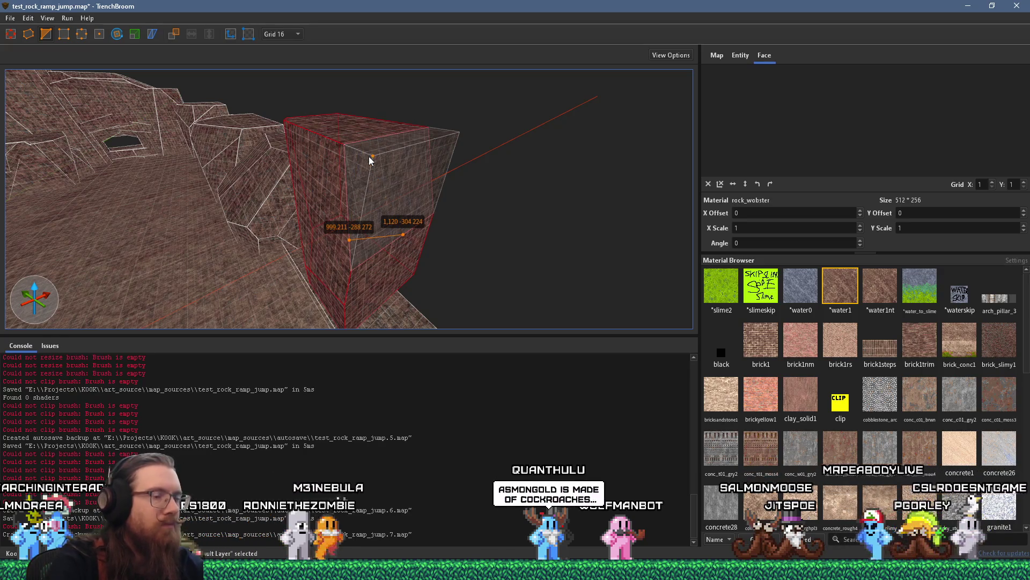
key(Return)
Step: Bevel another corner of the block with a three-point clip
click(377, 273)
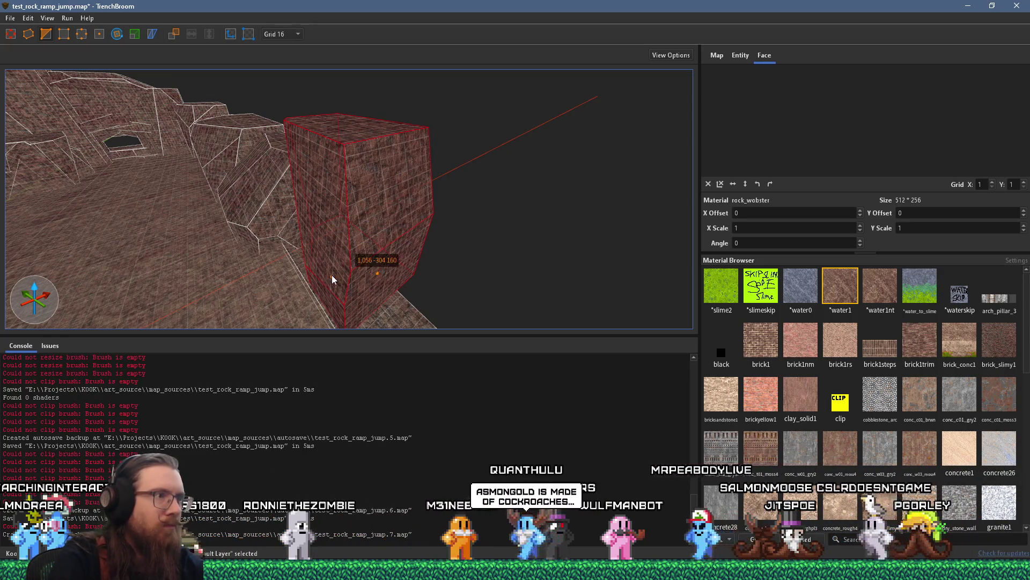
click(333, 271)
click(359, 141)
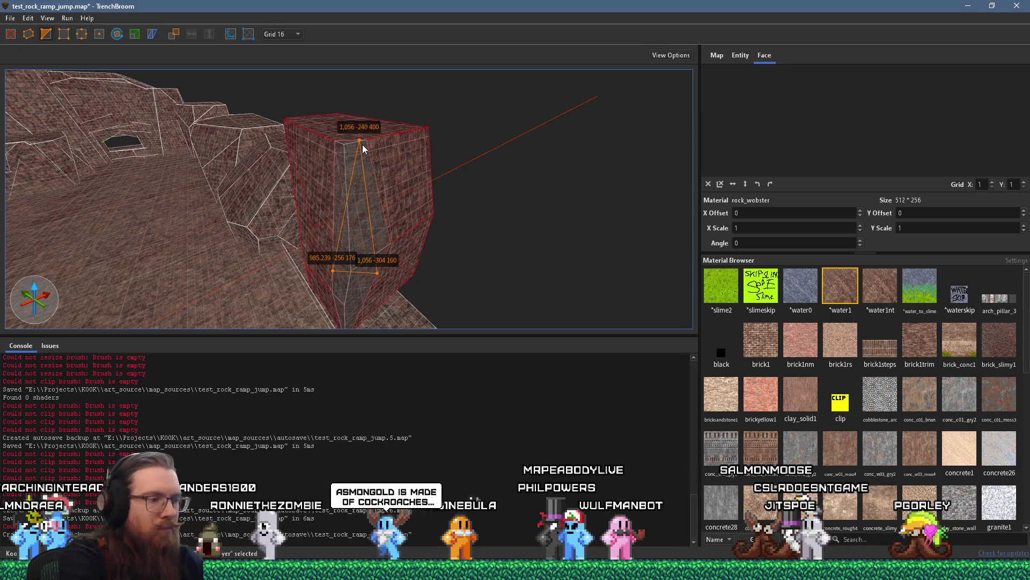
key(Return)
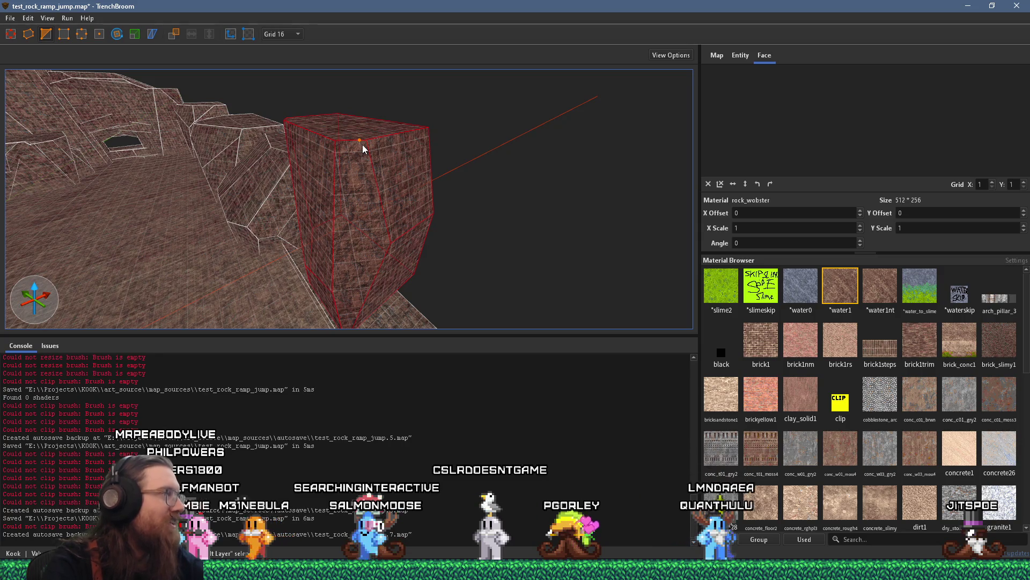
mouse_move(363, 144)
mouse_down()
mouse_move(393, 186)
mouse_move(164, 183)
mouse_up()
Step: Deselect the rock block and bring the view down to the floor's edge
key(Escape)
mouse_move(248, 209)
mouse_down()
mouse_move(424, 198)
mouse_move(185, 179)
mouse_move(353, 221)
mouse_move(155, 64)
mouse_up()
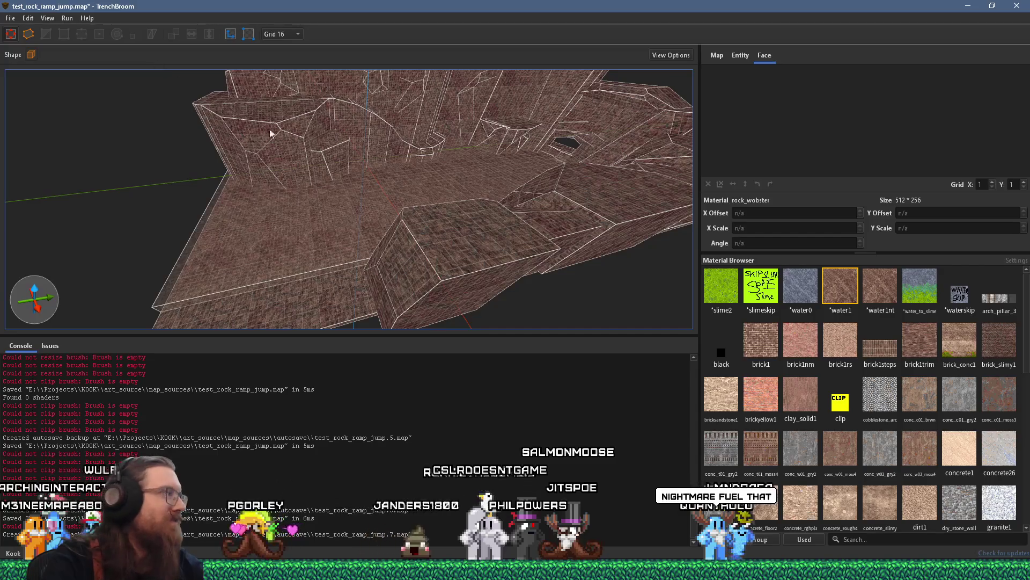
mouse_move(316, 258)
mouse_down()
mouse_move(544, 141)
mouse_move(512, 200)
mouse_up()
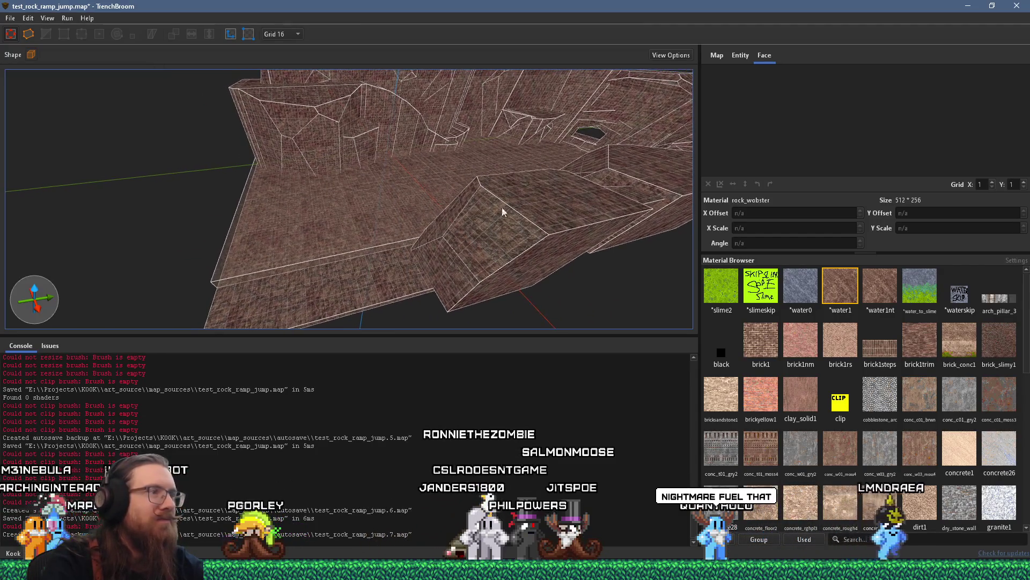
mouse_move(382, 293)
mouse_down()
mouse_move(315, 246)
mouse_move(502, 248)
mouse_up()
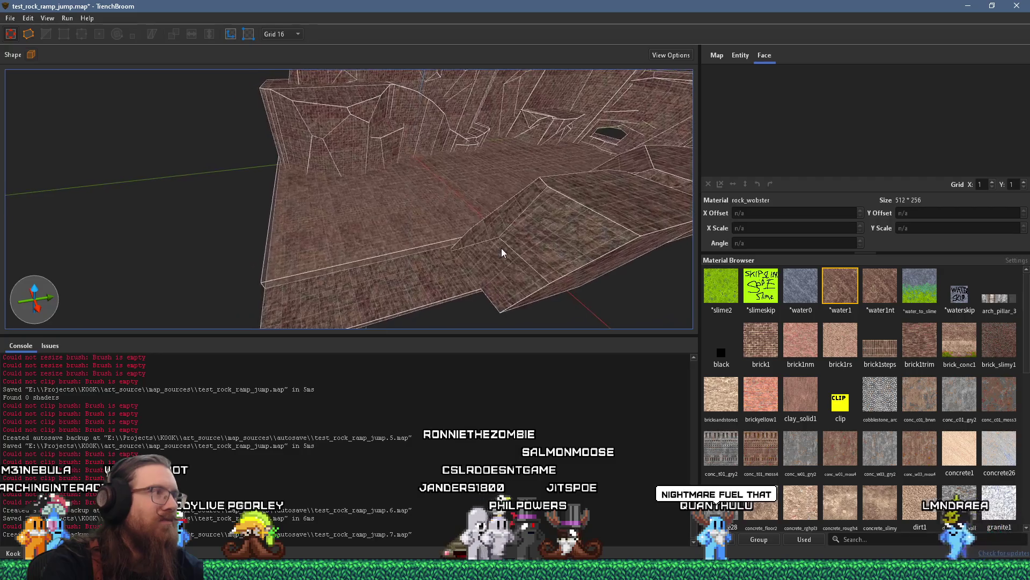
scroll(370, 177, down, 5)
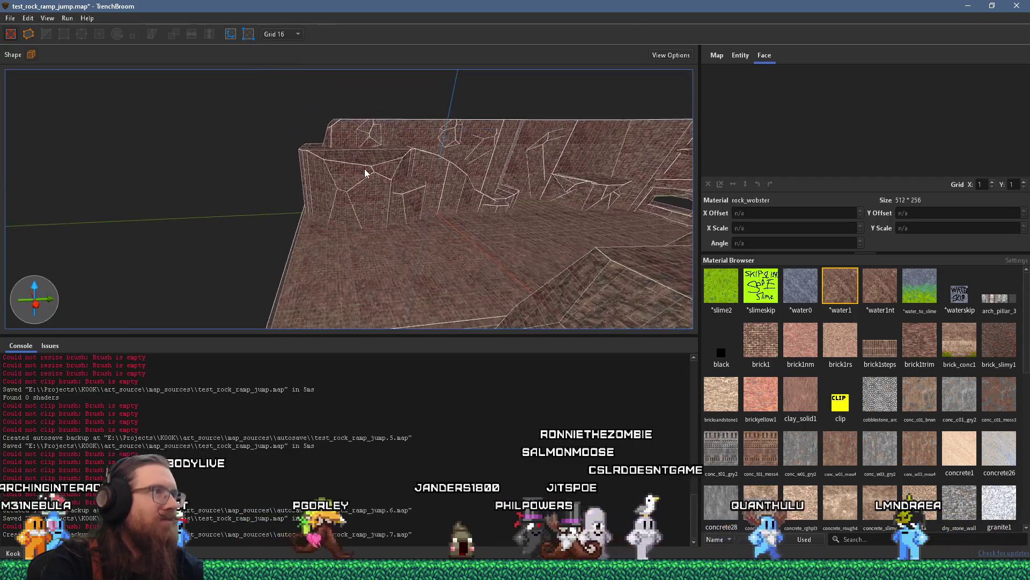
scroll(365, 170, down, 1)
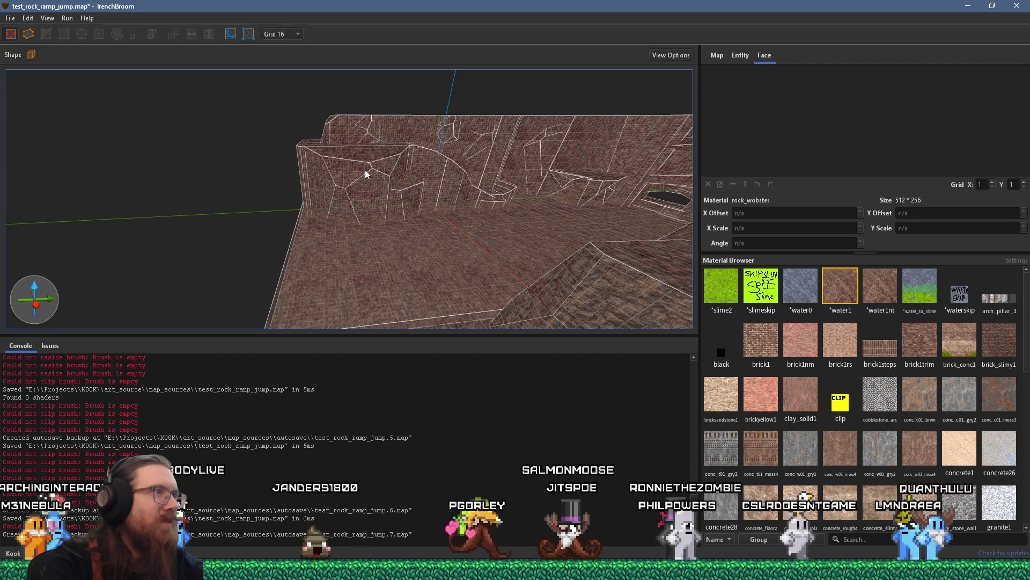
scroll(365, 169, down, 2)
mouse_move(366, 170)
mouse_down()
mouse_move(381, 209)
mouse_move(448, 224)
mouse_up()
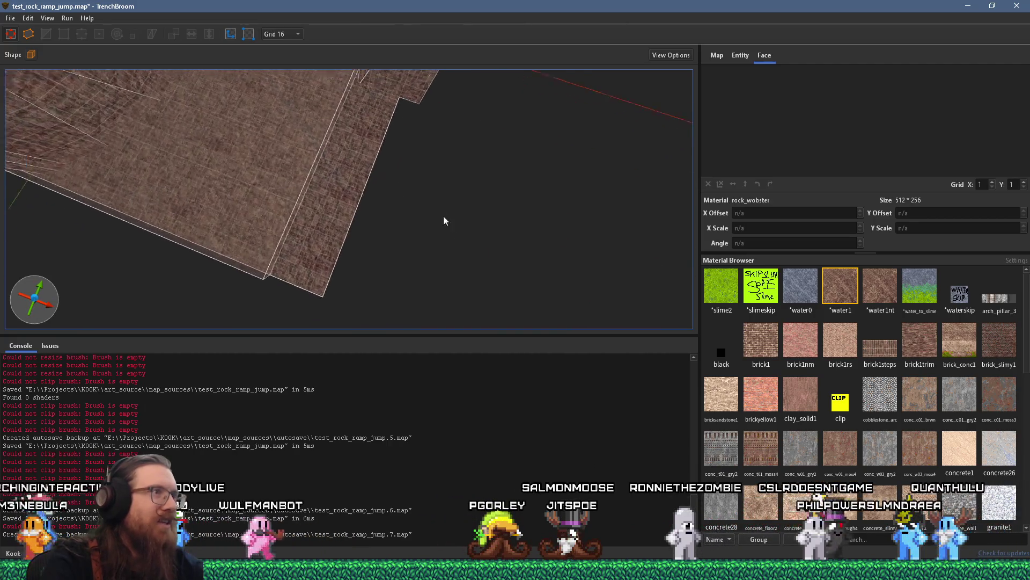
Step: Draw a flat 16-unit-thick rock slab on the floor, about 368 × 288 units
drag(335, 120, 374, 139)
drag(423, 82, 429, 72)
scroll(458, 291, up, 2)
mouse_move(368, 127)
mouse_down()
mouse_move(388, 105)
mouse_move(468, 66)
mouse_up()
drag(422, 172, 423, 170)
scroll(429, 152, up, 2)
scroll(428, 152, down, 5)
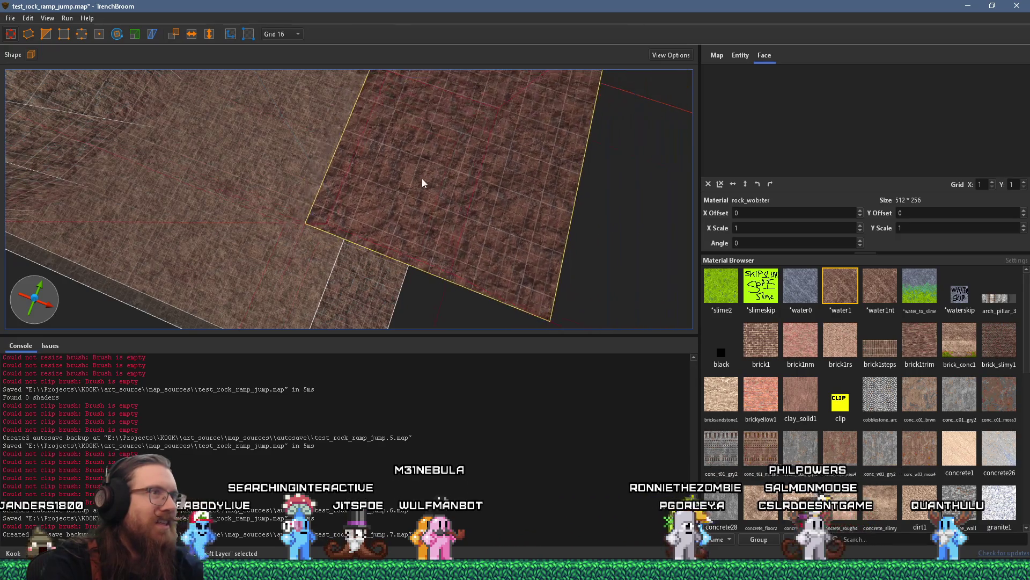
mouse_move(369, 198)
mouse_down()
mouse_move(301, 247)
mouse_move(597, 155)
mouse_move(387, 202)
mouse_move(425, 254)
mouse_move(404, 220)
mouse_move(434, 186)
mouse_up()
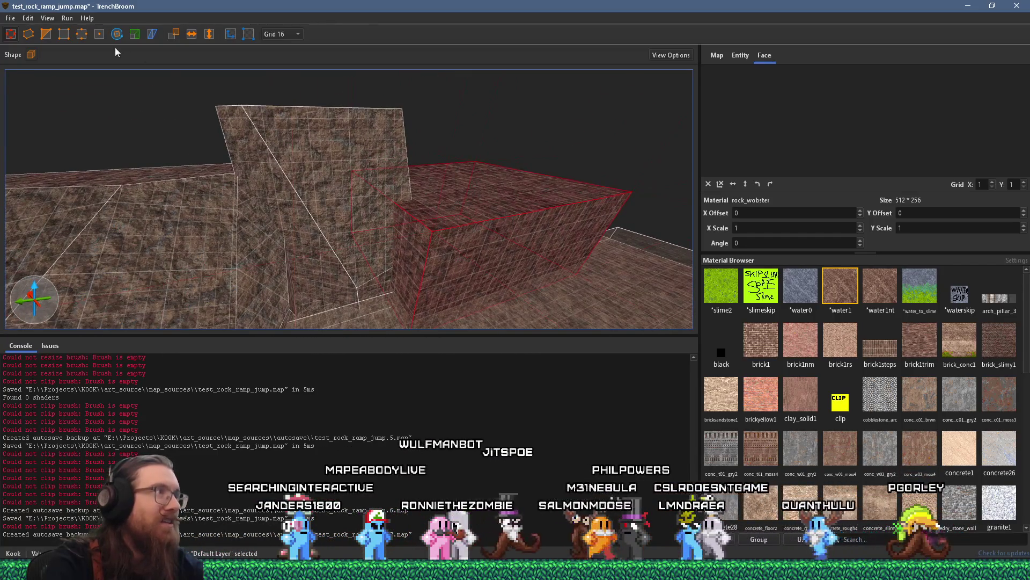
Step: With the Clip tool, discard a first attempt, then cut the slab with a three-point angled plane
click(49, 38)
scroll(404, 214, up, 6)
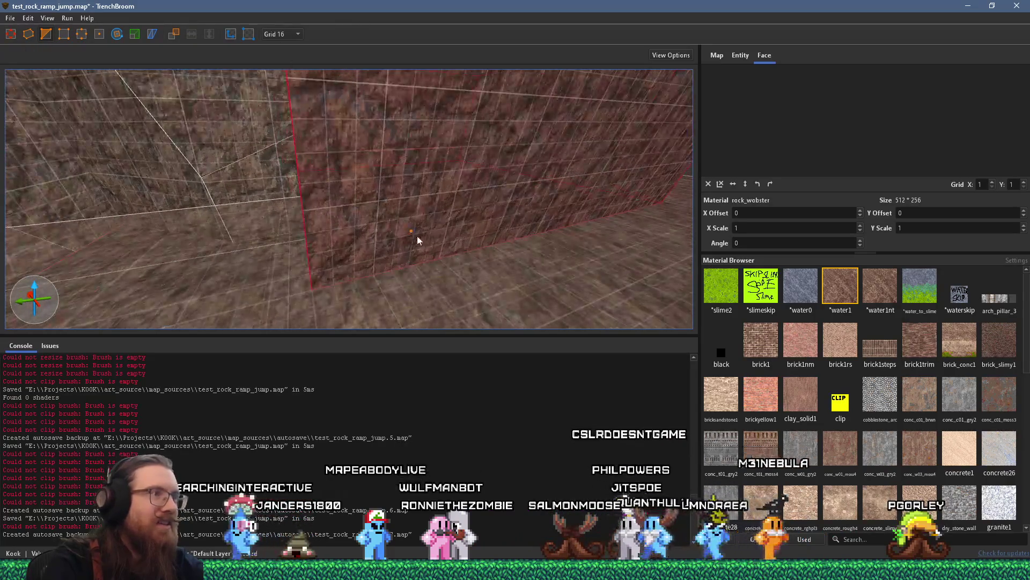
click(492, 249)
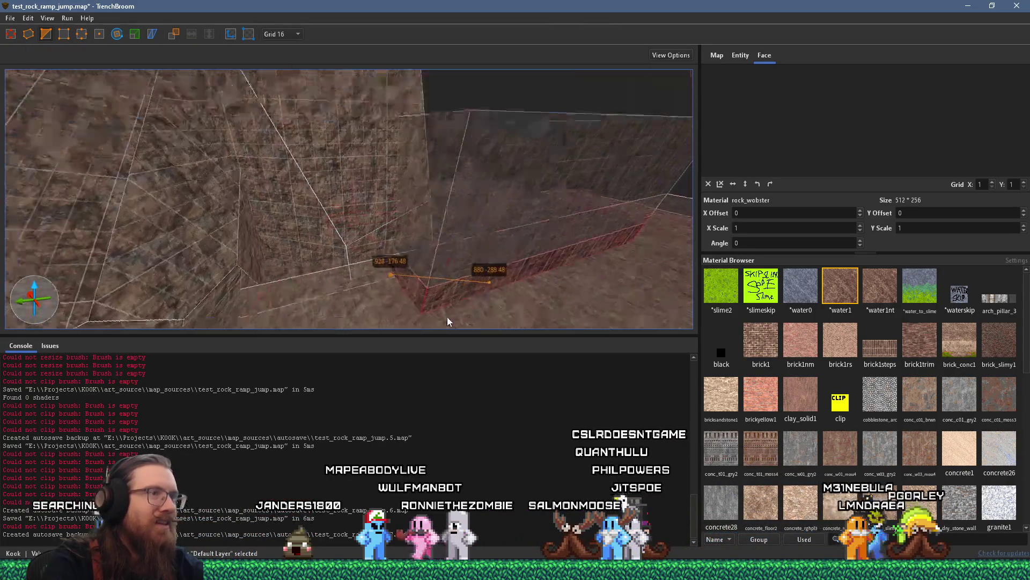
click(464, 155)
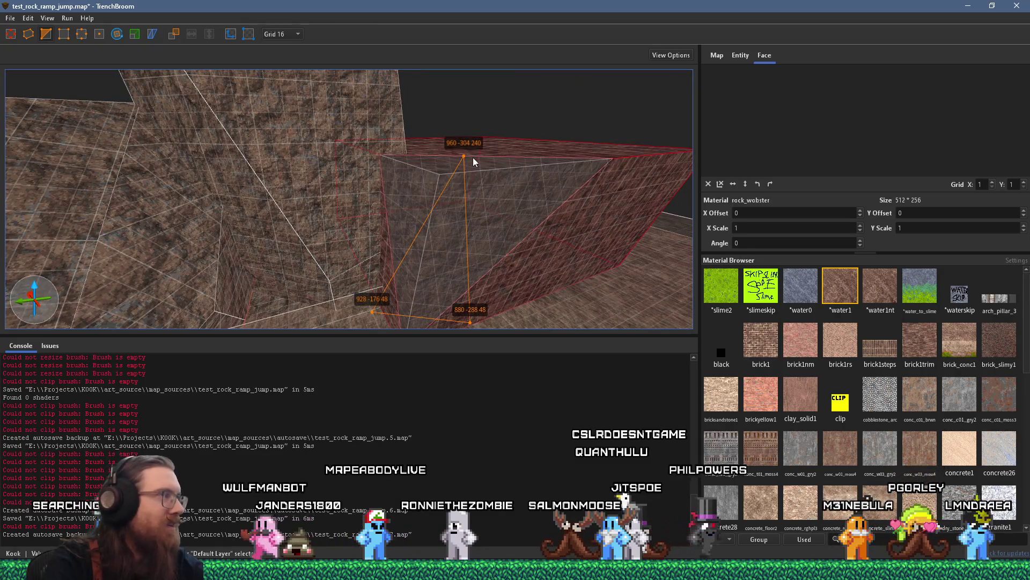
key(Escape)
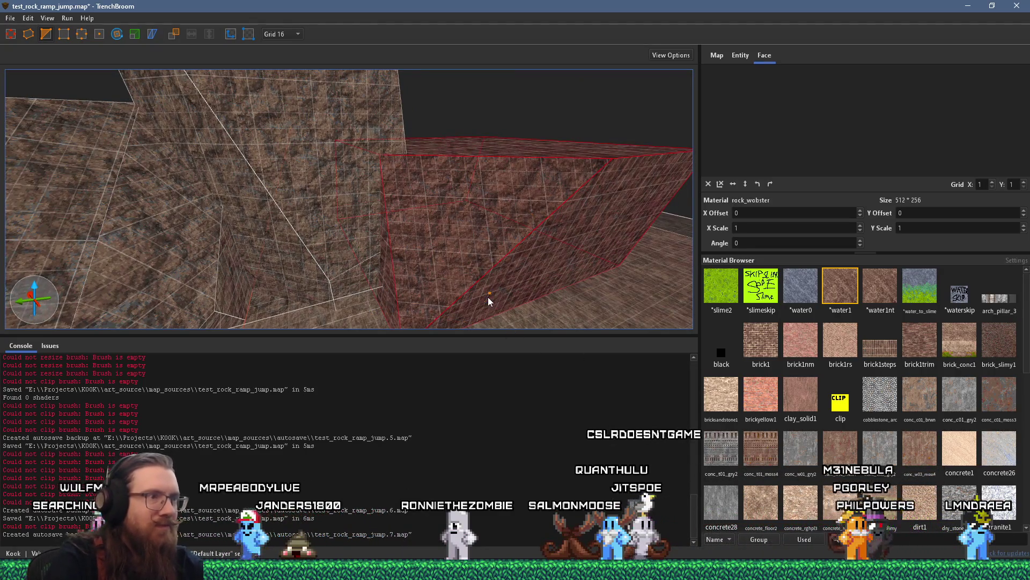
click(509, 291)
click(419, 282)
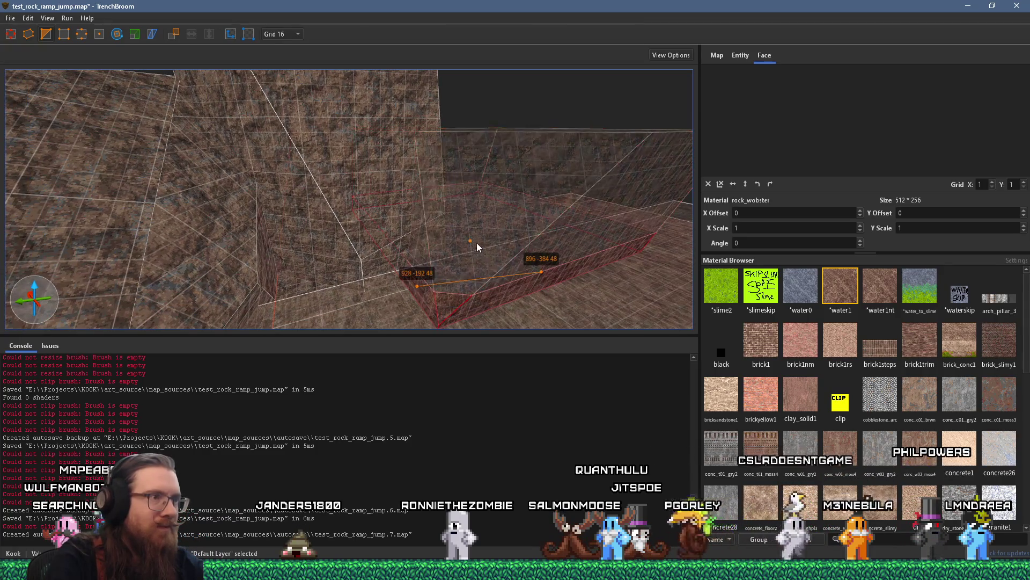
click(489, 250)
key(Return)
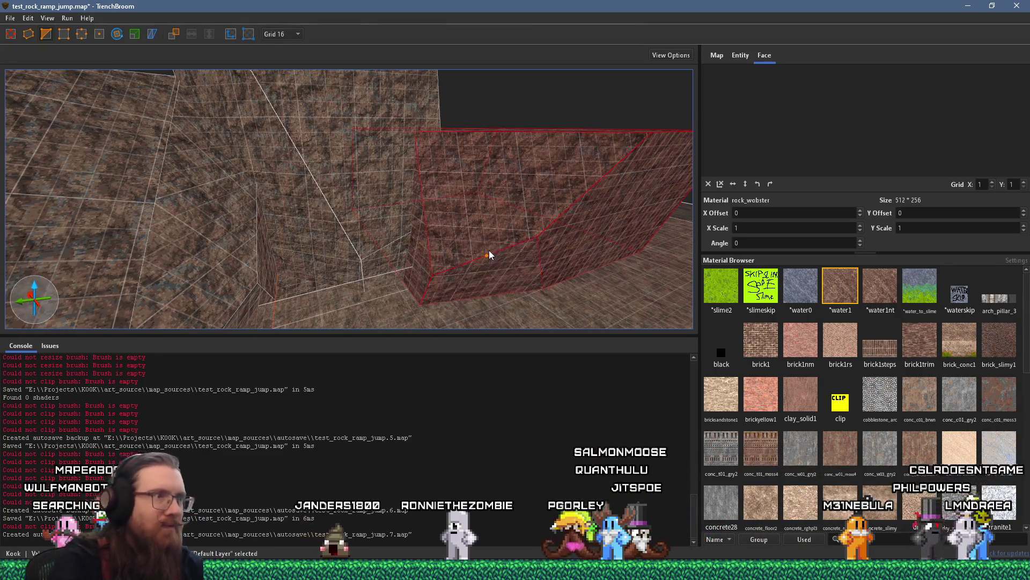
Step: Cut a second angled plane across the block near its top
click(481, 291)
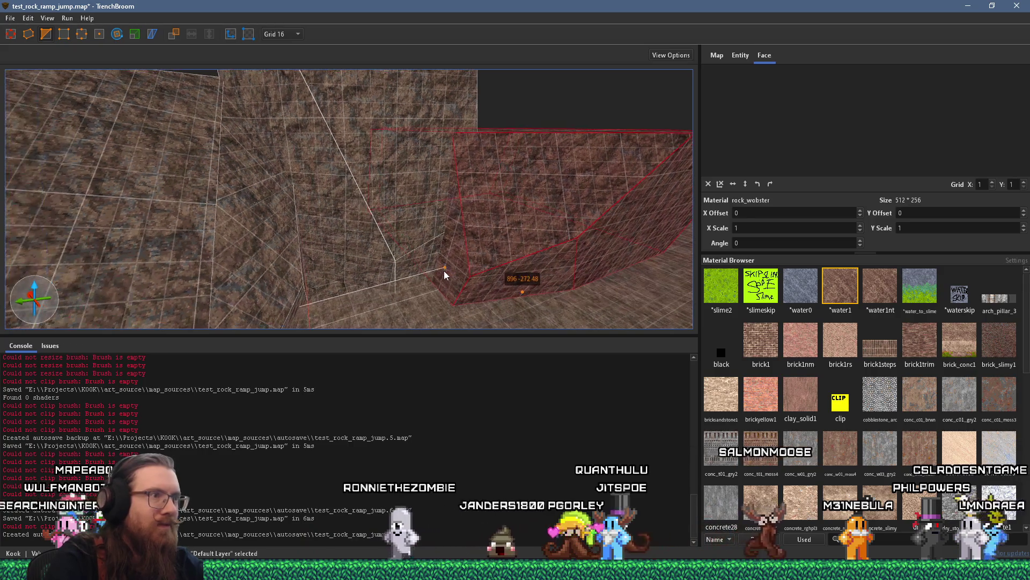
key(Escape)
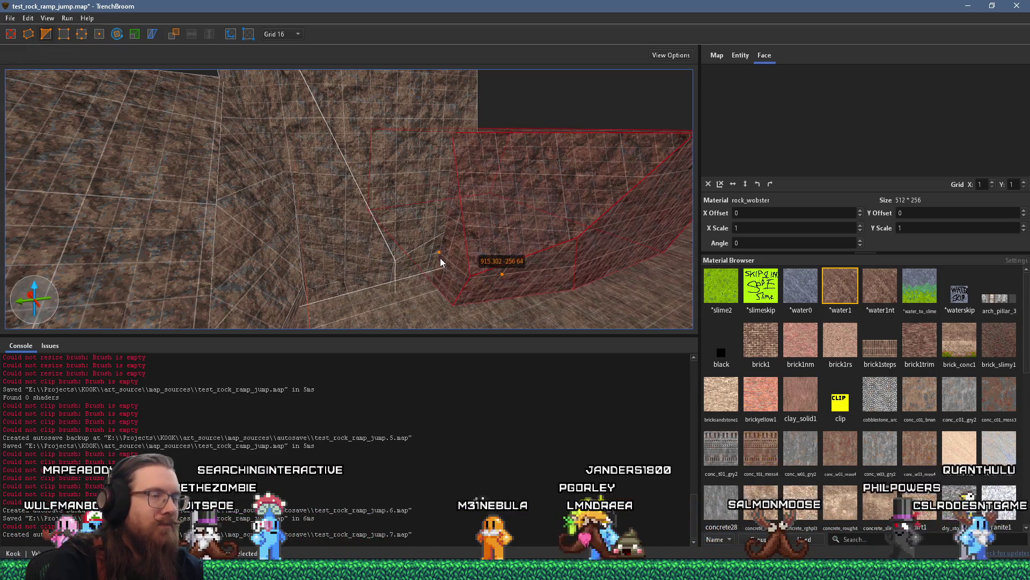
click(494, 133)
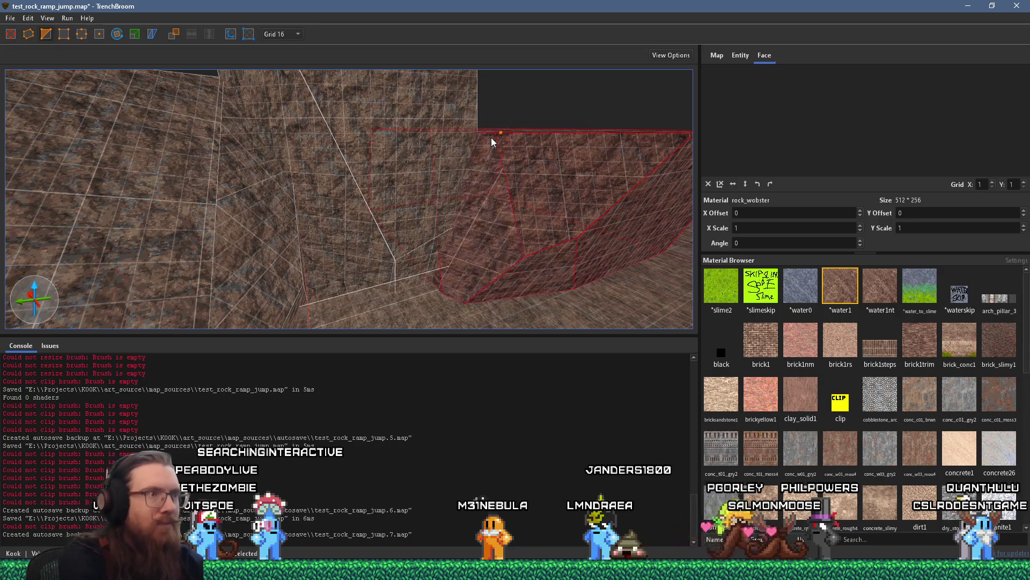
mouse_move(452, 248)
mouse_down()
mouse_move(50, 146)
mouse_move(167, 177)
mouse_move(310, 101)
mouse_move(465, 226)
mouse_up()
mouse_move(486, 251)
mouse_down()
mouse_move(601, 239)
mouse_move(455, 198)
mouse_up()
click(556, 116)
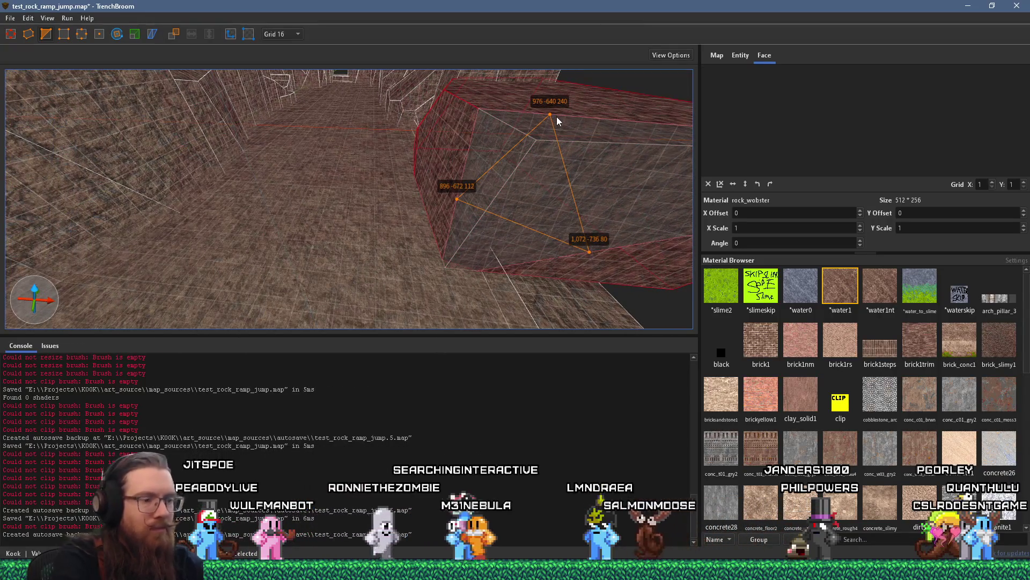
key(Return)
mouse_move(430, 209)
mouse_down()
mouse_move(625, 212)
mouse_move(511, 225)
mouse_up()
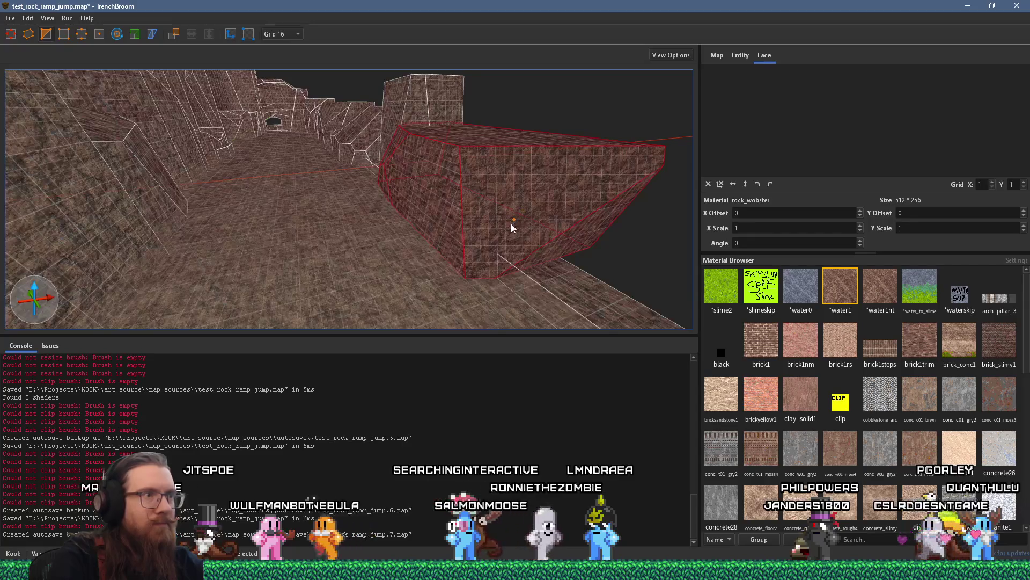
Step: Discard the next clip points and remove the leftover red slab brush
click(448, 216)
click(468, 139)
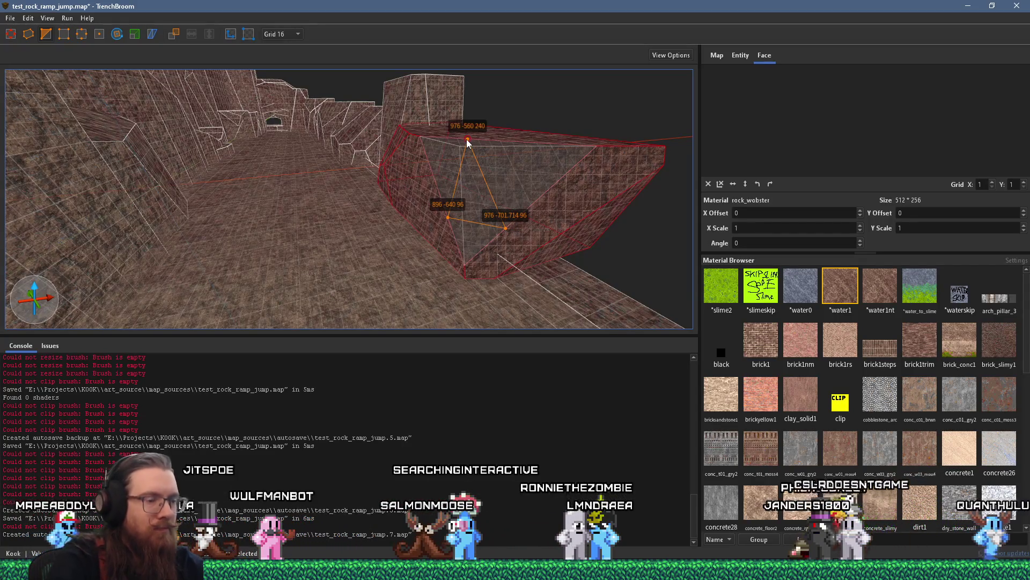
mouse_move(466, 139)
mouse_down()
mouse_move(517, 173)
mouse_move(322, 166)
mouse_move(297, 120)
mouse_up()
key(Escape)
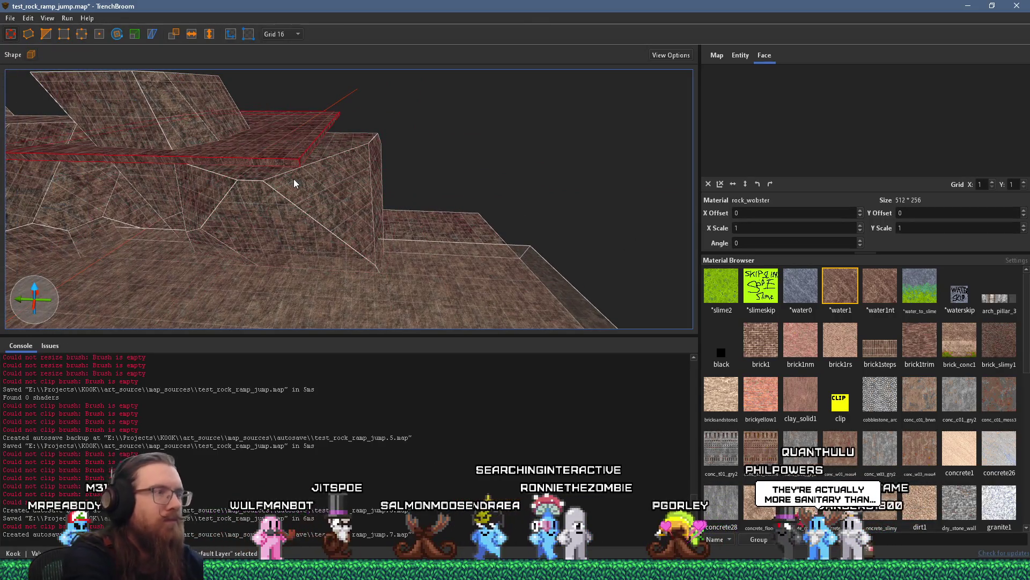
key(ctrl+z)
Step: Draw a new rock_webster box brush, raising its top and pulling out a side face
drag(294, 178, 280, 50)
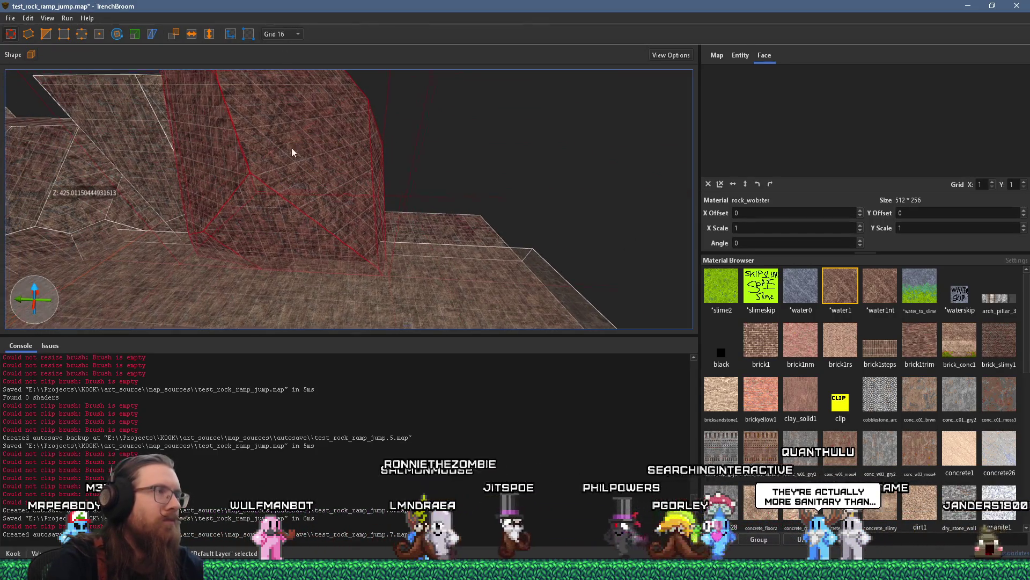
scroll(286, 143, down, 4)
drag(319, 125, 328, 89)
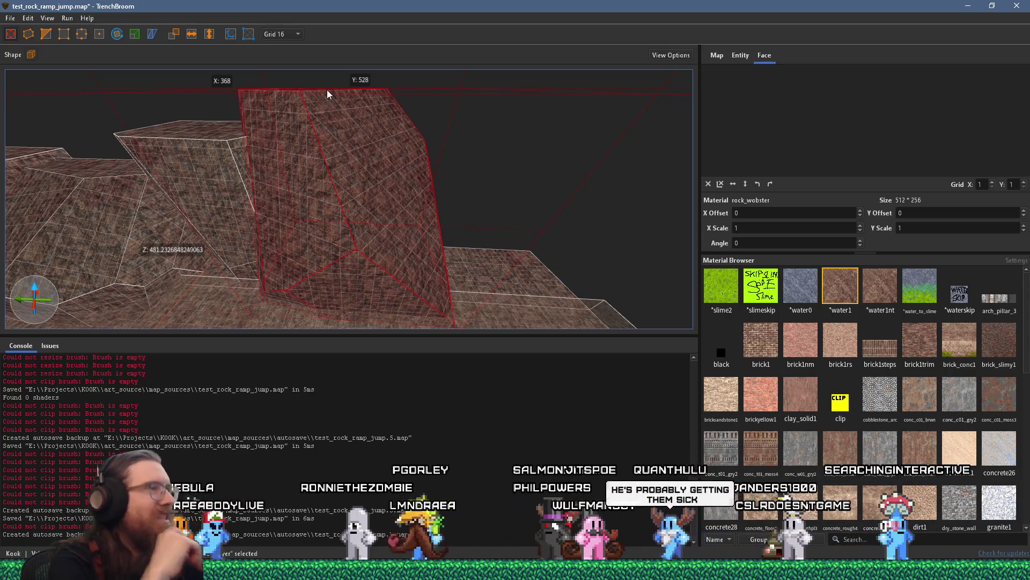
drag(394, 202, 411, 186)
scroll(316, 155, down, 3)
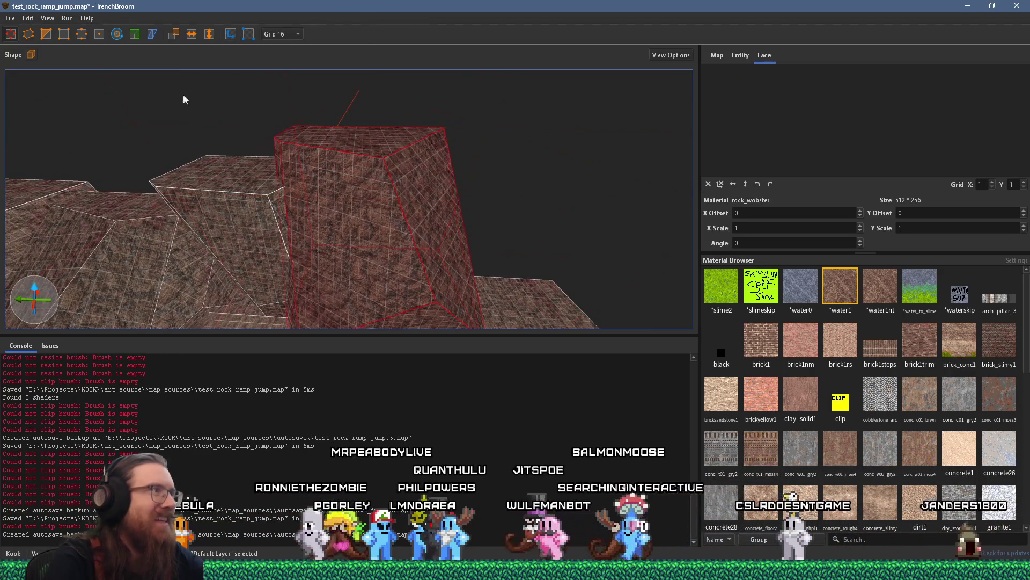
Step: Clip the new block's corners into an angled, faceted rock shape and deselect it
click(430, 213)
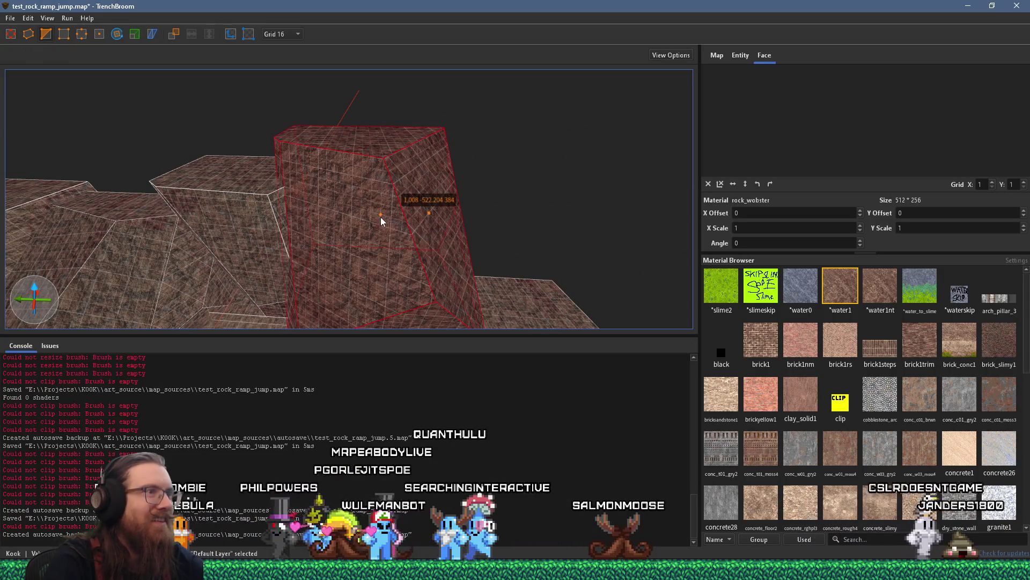
key(Escape)
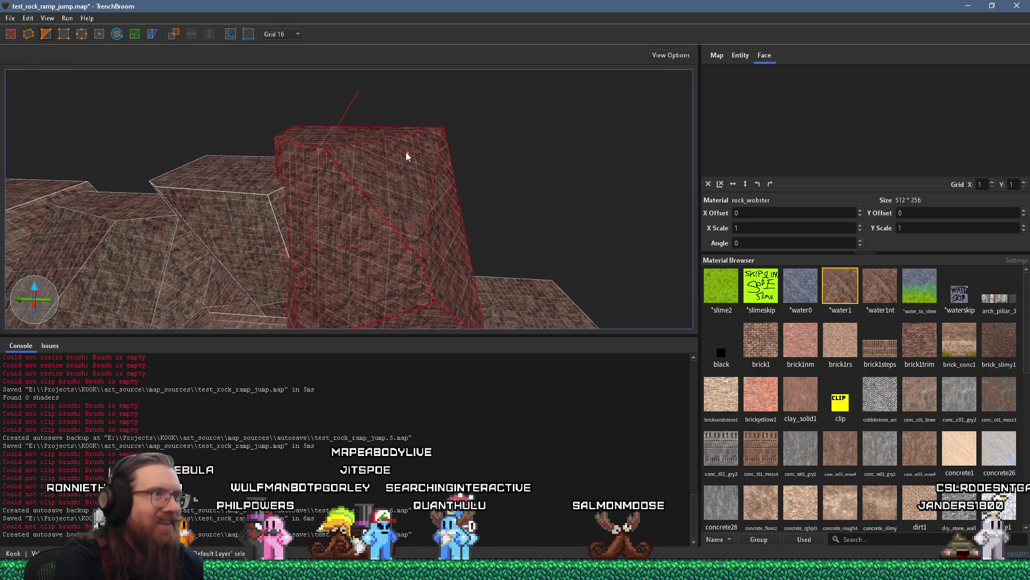
scroll(431, 223, up, 5)
key(s)
key(d)
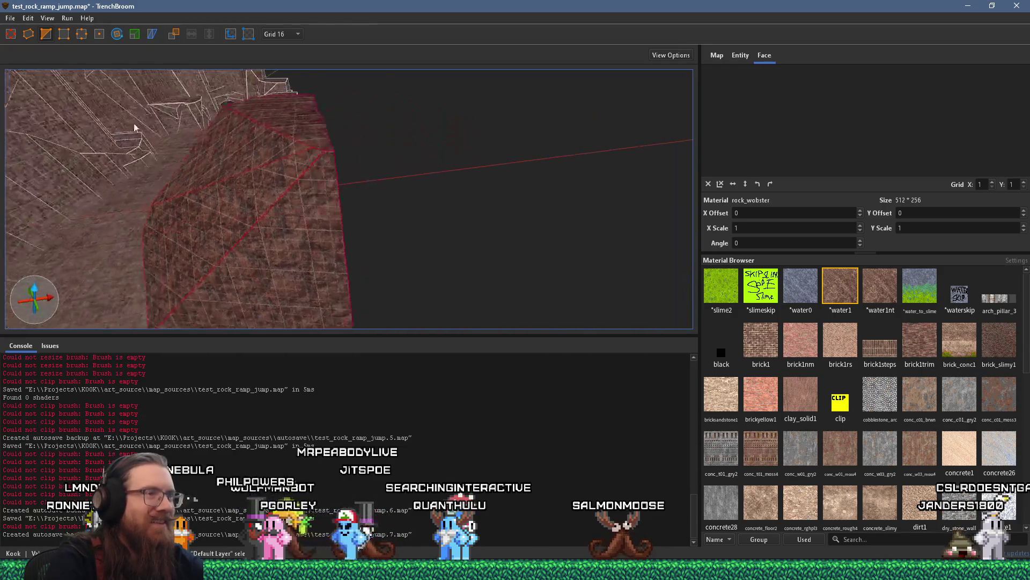
key(a)
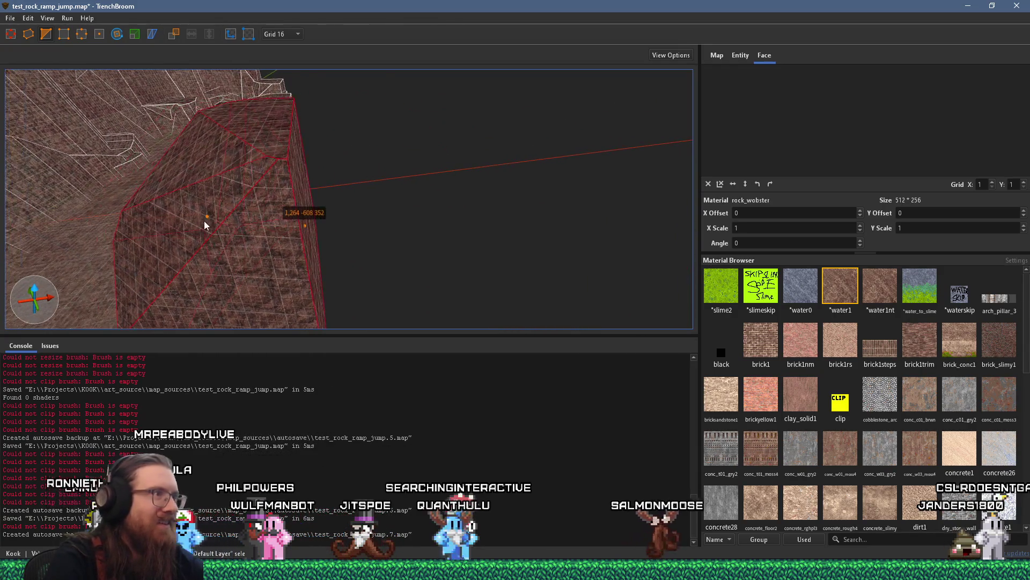
key(Return)
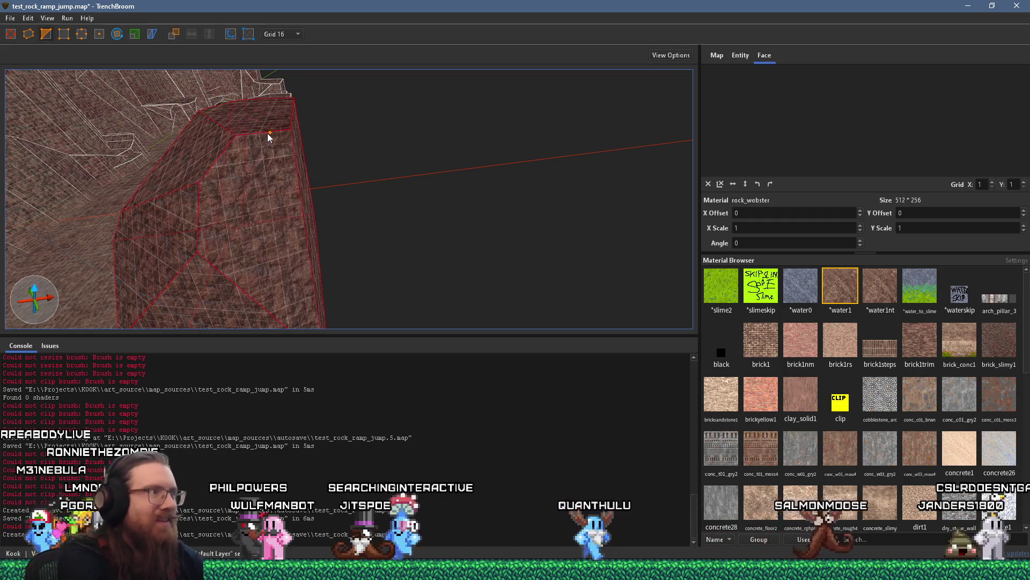
key(s)
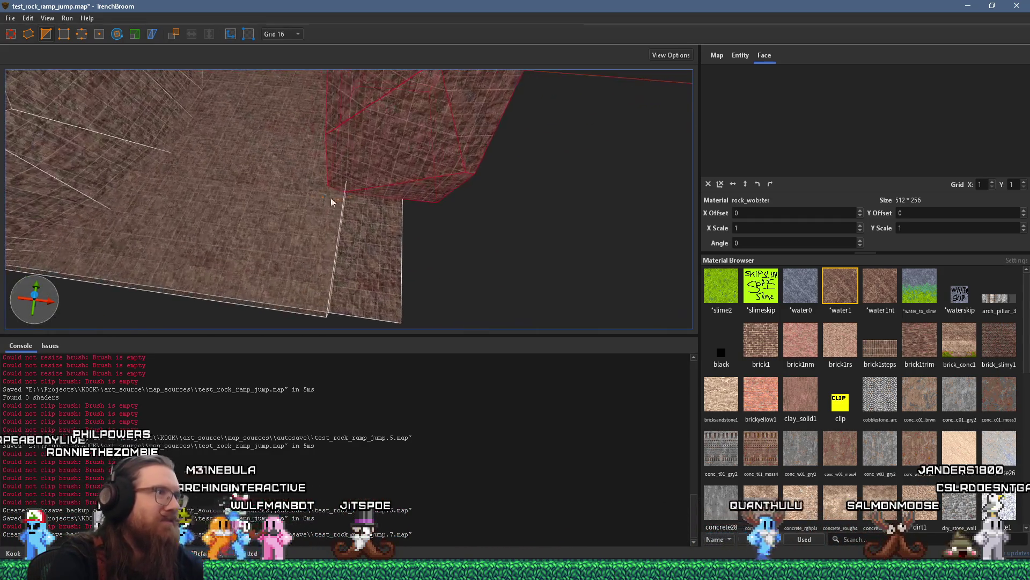
key(a)
key(Escape)
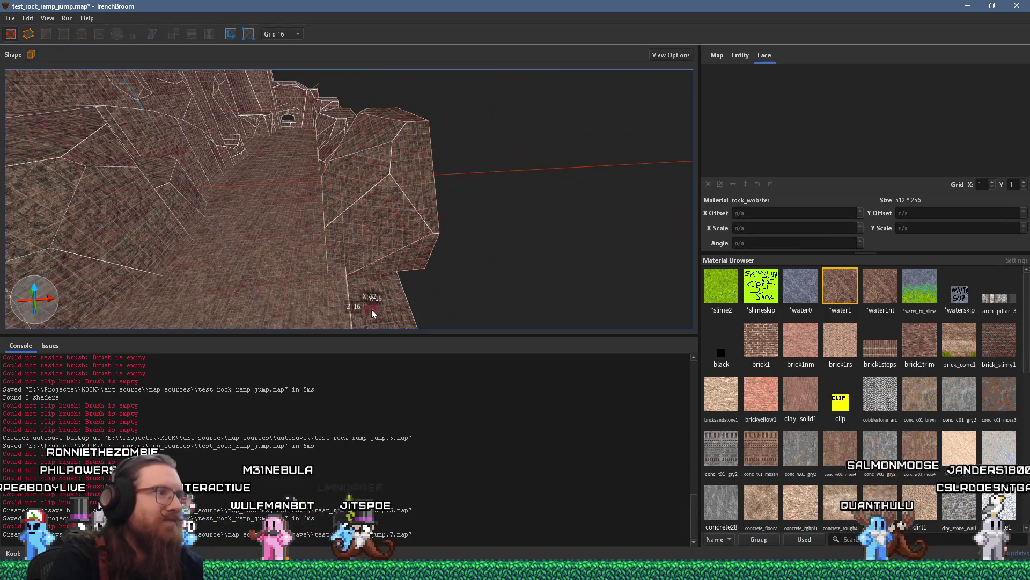
Step: Draw a roughly 688 × 528 box brush beside the corridor and raise its top to Z 832
key(d)
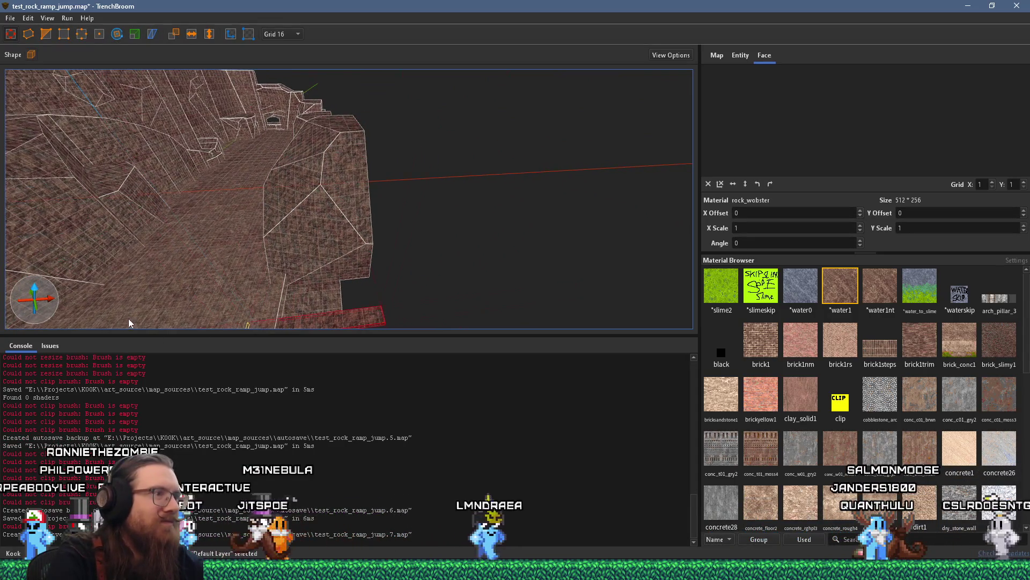
key(a)
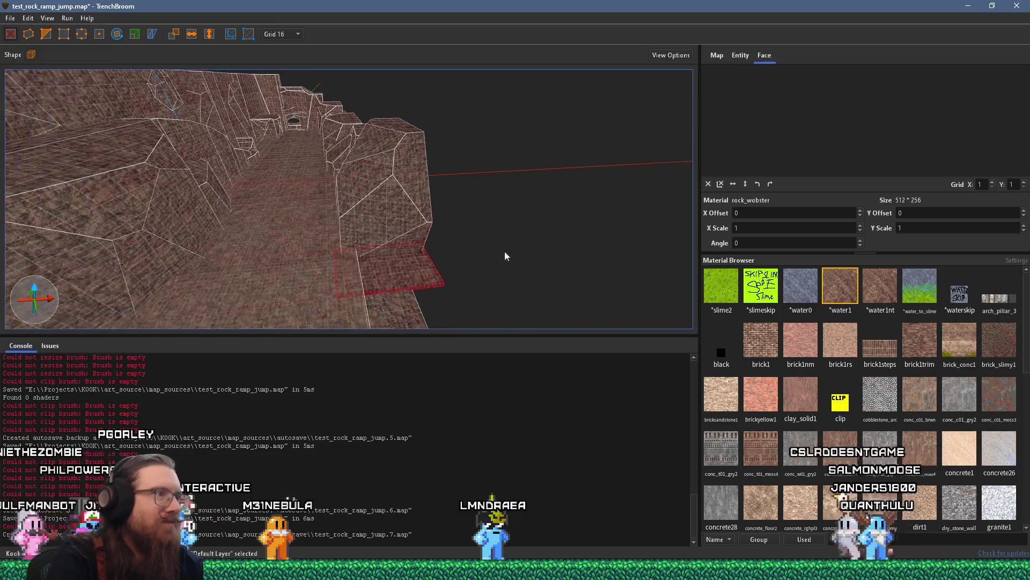
mouse_move(476, 257)
mouse_down()
mouse_move(425, 217)
mouse_move(451, 156)
mouse_move(466, 250)
mouse_move(520, 316)
mouse_up()
key(s)
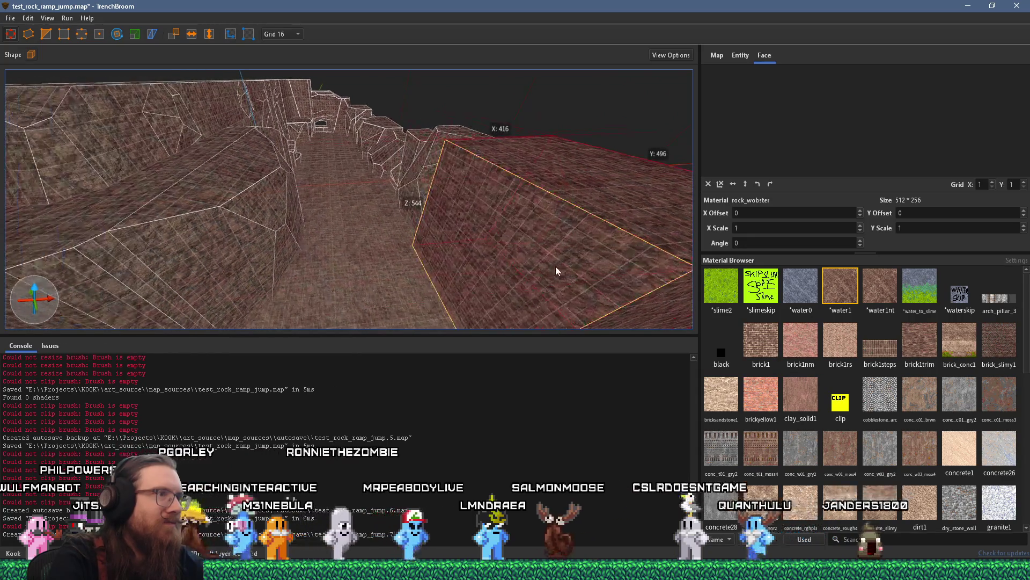
scroll(370, 215, down, 5)
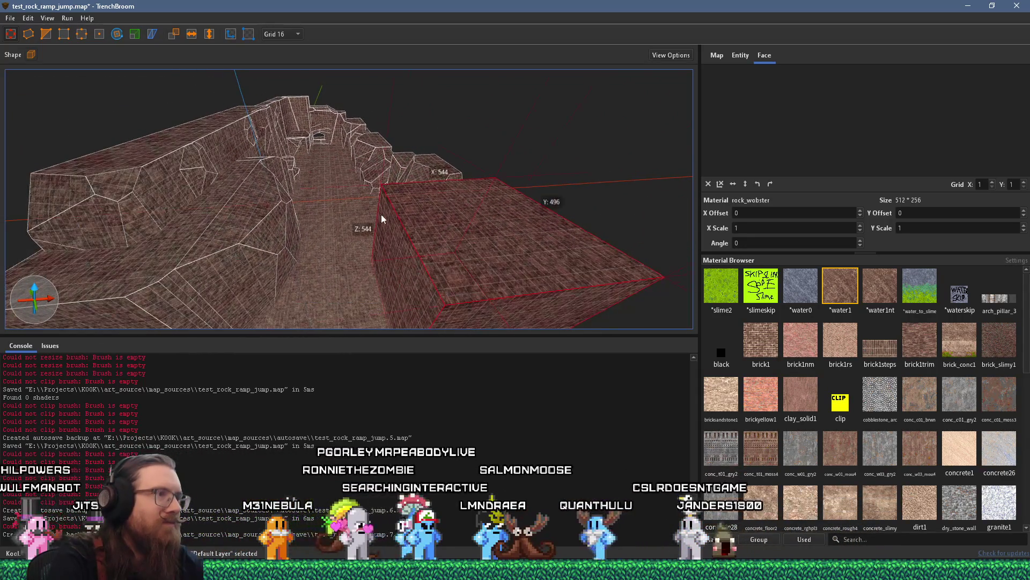
key(w)
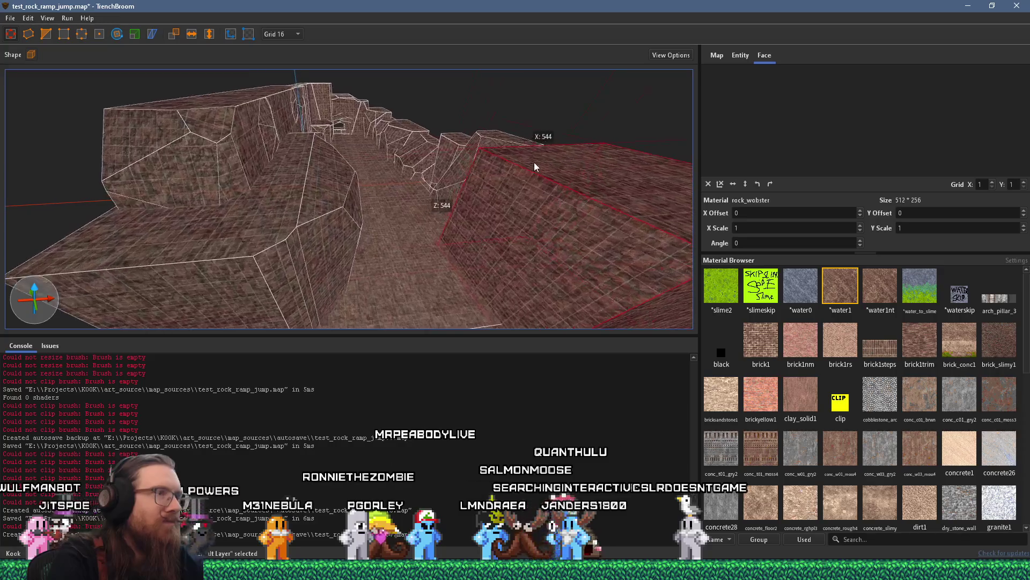
mouse_move(457, 187)
mouse_down()
mouse_move(574, 181)
mouse_move(668, 40)
mouse_up()
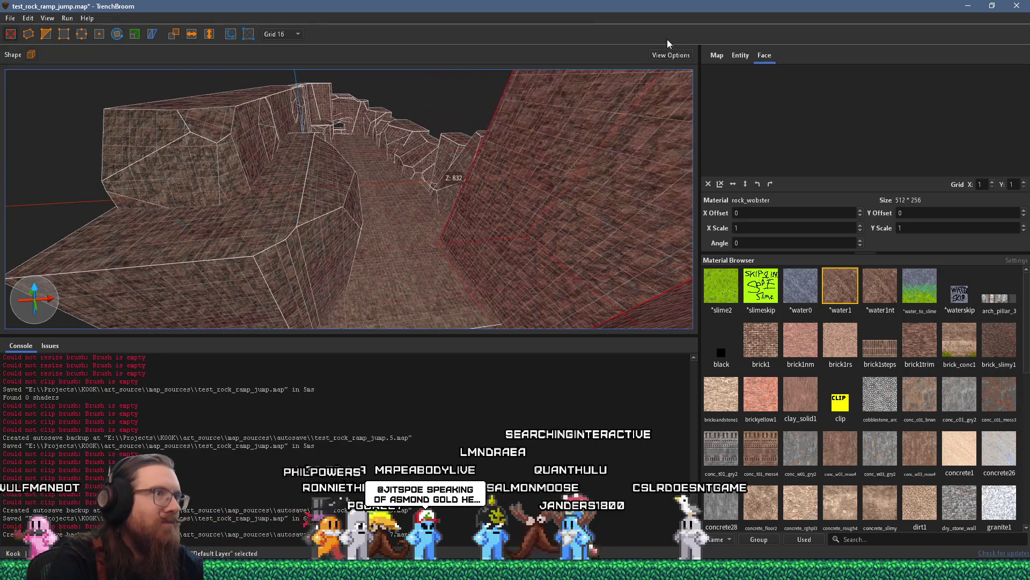
mouse_move(442, 149)
mouse_down()
mouse_move(473, 247)
mouse_move(476, 228)
mouse_move(508, 238)
mouse_move(309, 224)
mouse_move(523, 278)
mouse_move(309, 205)
mouse_up()
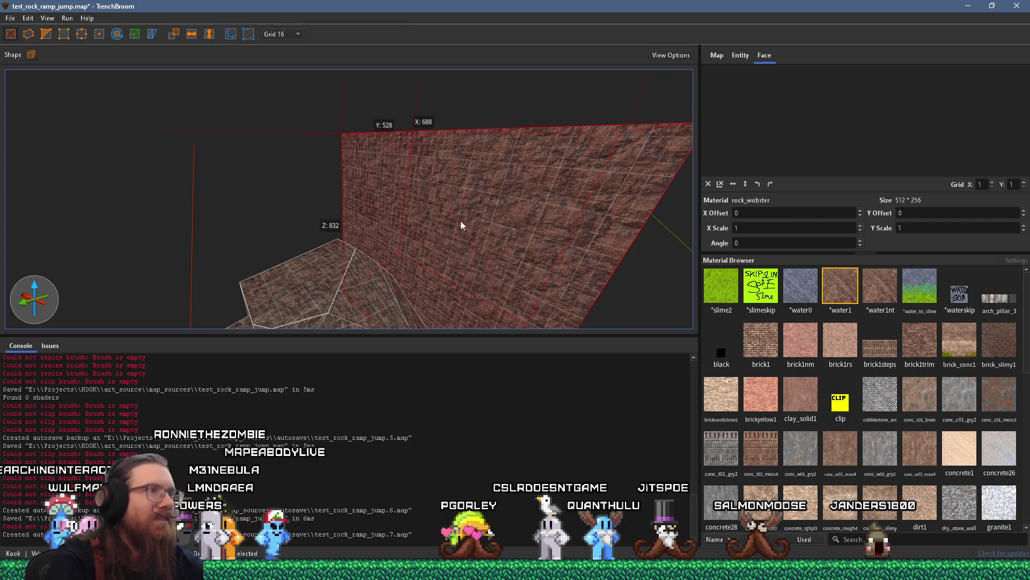
Step: Clip the tall wall at an angle using two clip points across it
scroll(460, 221, up, 3)
mouse_move(214, 197)
mouse_down()
mouse_move(340, 177)
mouse_move(352, 217)
mouse_move(343, 247)
mouse_move(410, 194)
mouse_move(496, 154)
mouse_move(360, 210)
mouse_move(432, 316)
mouse_move(421, 255)
mouse_move(480, 275)
mouse_up()
mouse_move(485, 186)
mouse_down()
mouse_move(202, 164)
mouse_move(252, 183)
mouse_move(460, 153)
mouse_move(324, 183)
mouse_up()
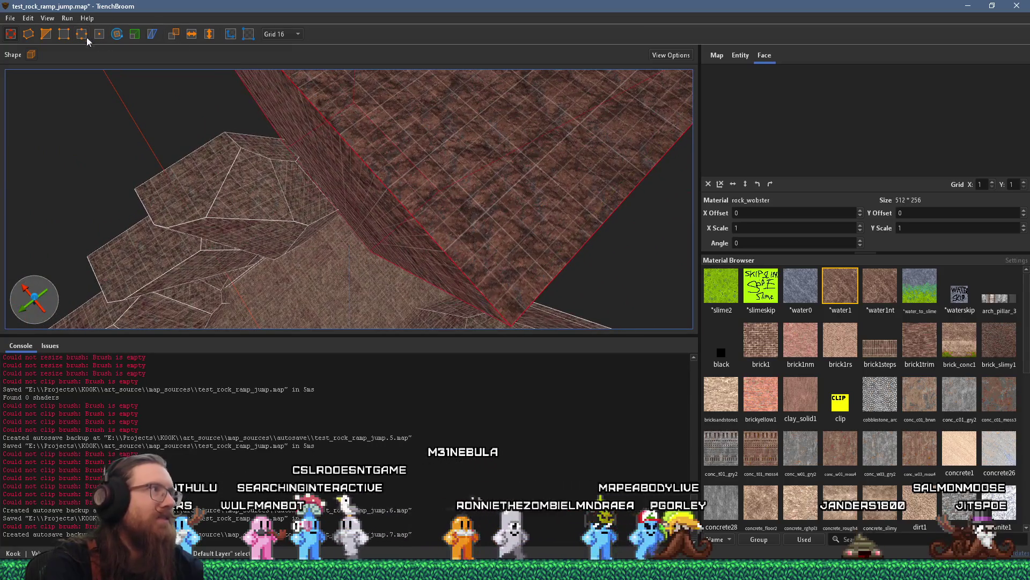
drag(398, 127, 498, 151)
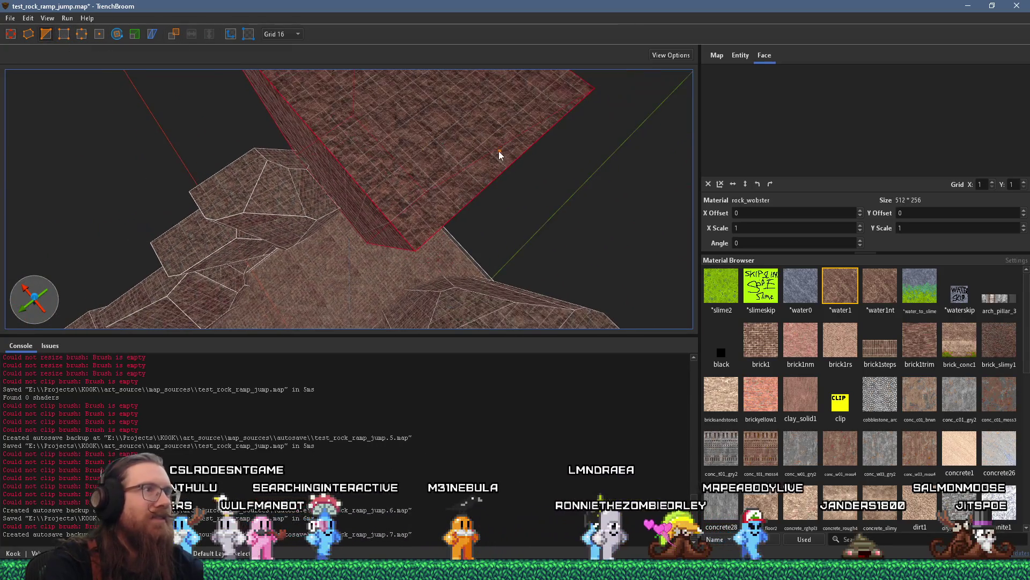
click(526, 149)
click(334, 147)
key(Return)
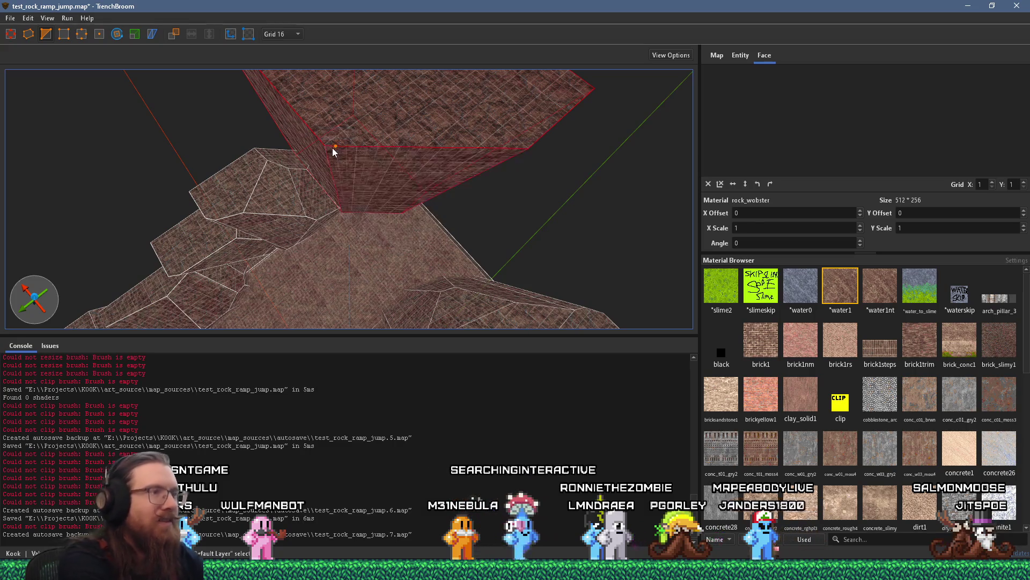
Step: Stretch the rock ledge outward into a flat floor slab about 992 units along X
mouse_move(333, 148)
mouse_down()
mouse_move(386, 180)
mouse_move(493, 200)
mouse_up()
scroll(489, 202, up, 3)
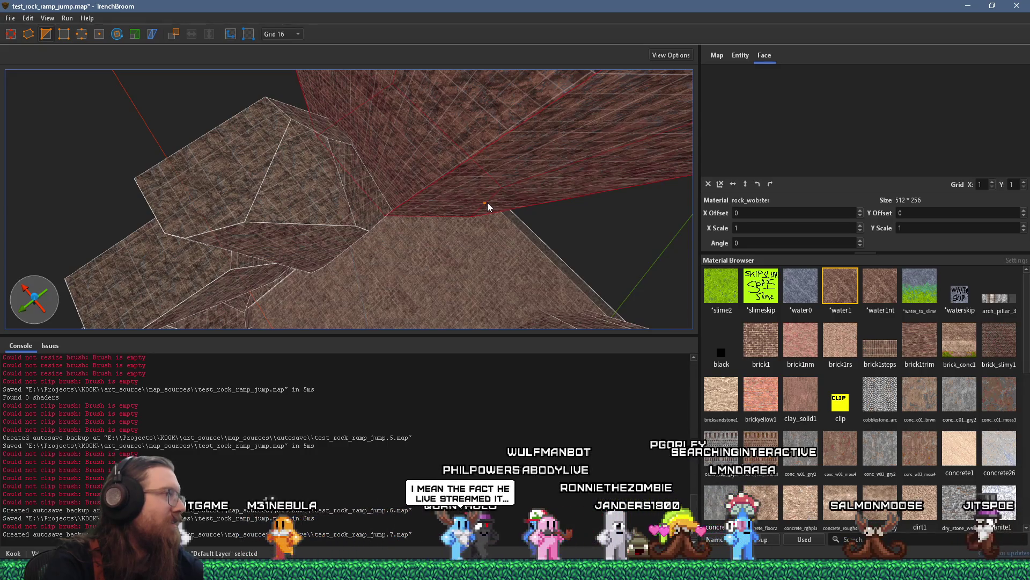
mouse_move(487, 201)
mouse_down()
mouse_move(425, 180)
mouse_move(431, 237)
mouse_move(275, 259)
mouse_move(333, 201)
mouse_move(141, 128)
mouse_move(150, 99)
mouse_move(299, 202)
mouse_move(341, 180)
mouse_move(299, 211)
mouse_move(299, 188)
mouse_move(61, 30)
mouse_move(161, 107)
mouse_move(344, 73)
mouse_move(335, 236)
mouse_move(341, 227)
mouse_move(445, 310)
mouse_move(407, 221)
mouse_move(329, 155)
mouse_move(528, 202)
mouse_move(404, 229)
mouse_move(66, 212)
mouse_move(240, 228)
mouse_move(170, 221)
mouse_move(163, 202)
mouse_move(141, 272)
mouse_move(494, 179)
mouse_move(520, 259)
mouse_move(382, 228)
mouse_move(396, 175)
mouse_move(373, 145)
mouse_move(273, 252)
mouse_up()
click(346, 228)
click(496, 180)
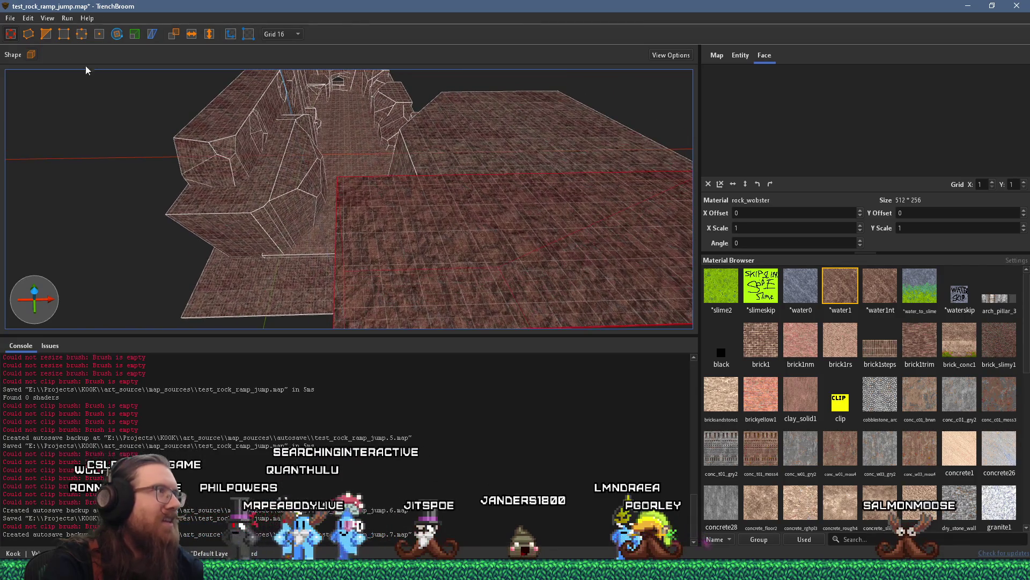
click(46, 34)
mouse_move(225, 129)
mouse_down()
mouse_move(270, 153)
mouse_move(345, 296)
mouse_move(340, 188)
mouse_up()
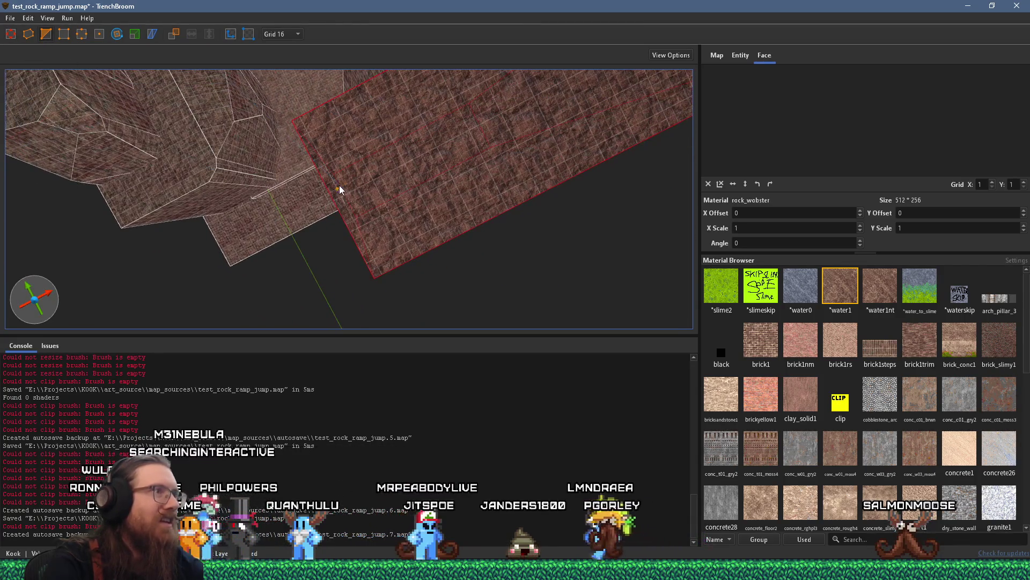
click(331, 183)
click(364, 86)
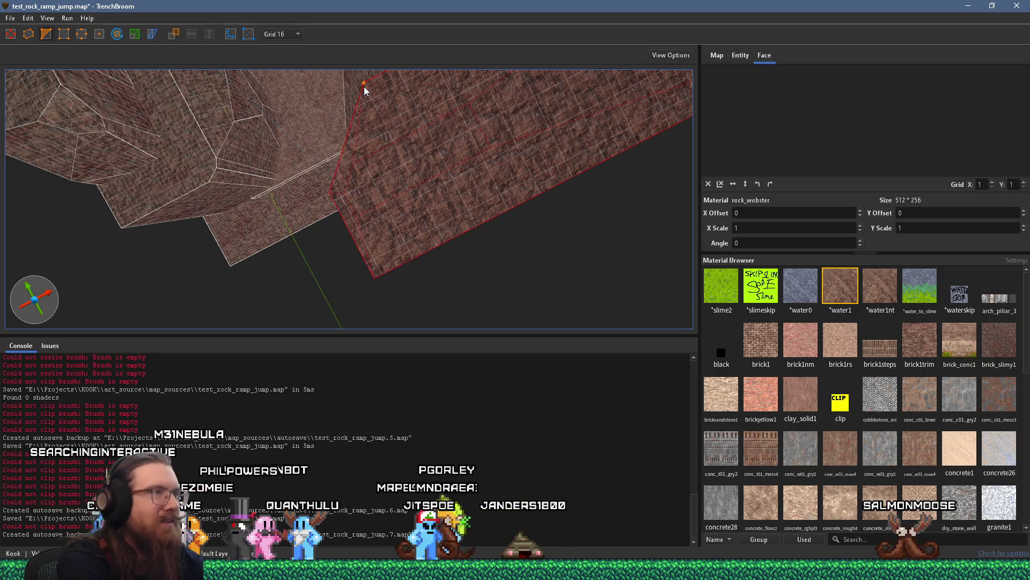
mouse_move(365, 90)
mouse_down()
mouse_move(334, 178)
mouse_move(490, 114)
mouse_move(429, 207)
mouse_move(496, 111)
mouse_move(385, 180)
mouse_move(441, 130)
mouse_up()
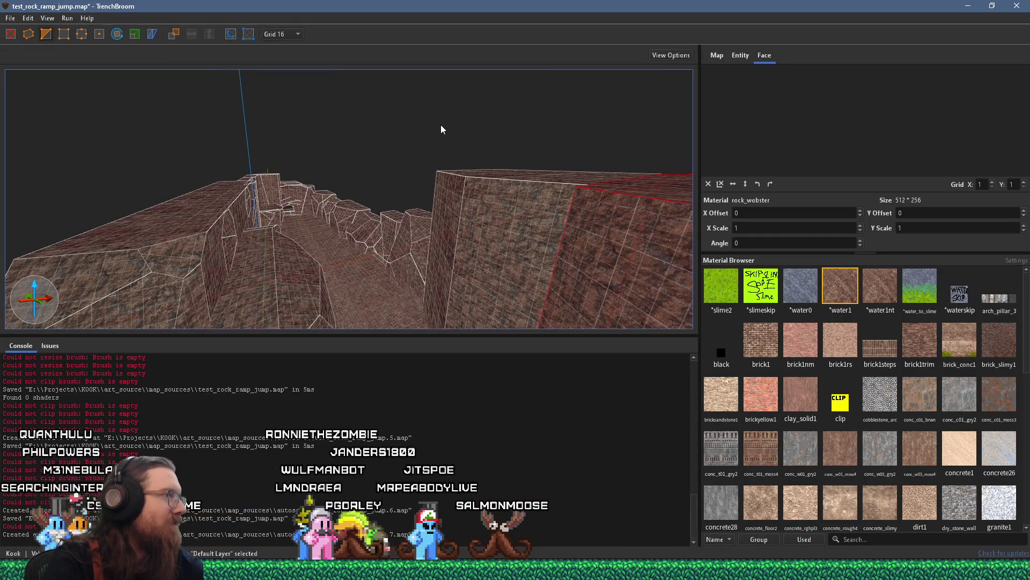
mouse_move(490, 183)
mouse_down()
mouse_move(518, 253)
mouse_move(415, 132)
mouse_move(373, 168)
mouse_up()
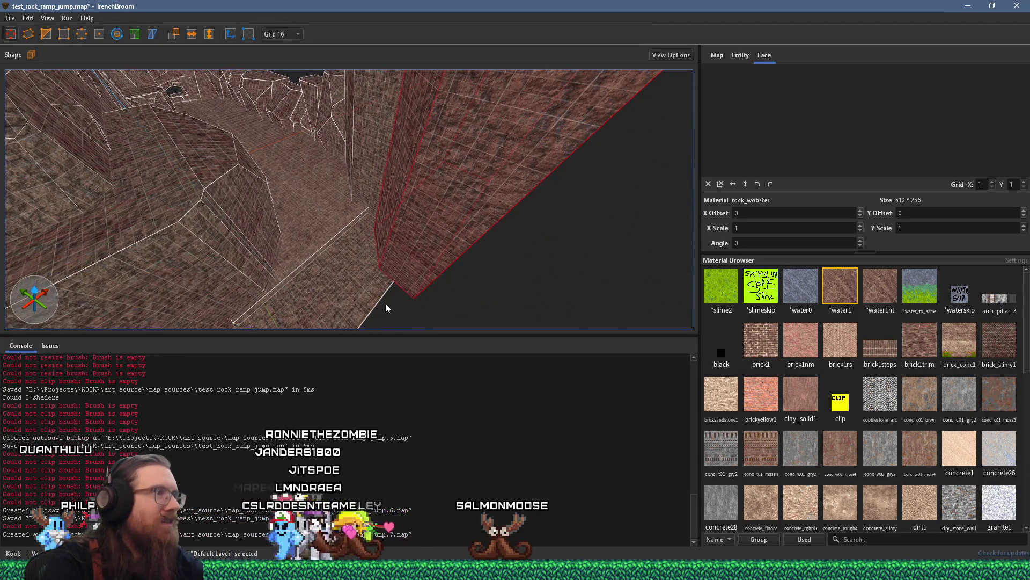
shift+click(329, 278)
drag(329, 279, 486, 303)
mouse_move(569, 327)
mouse_down()
mouse_move(541, 291)
mouse_move(169, 223)
mouse_up()
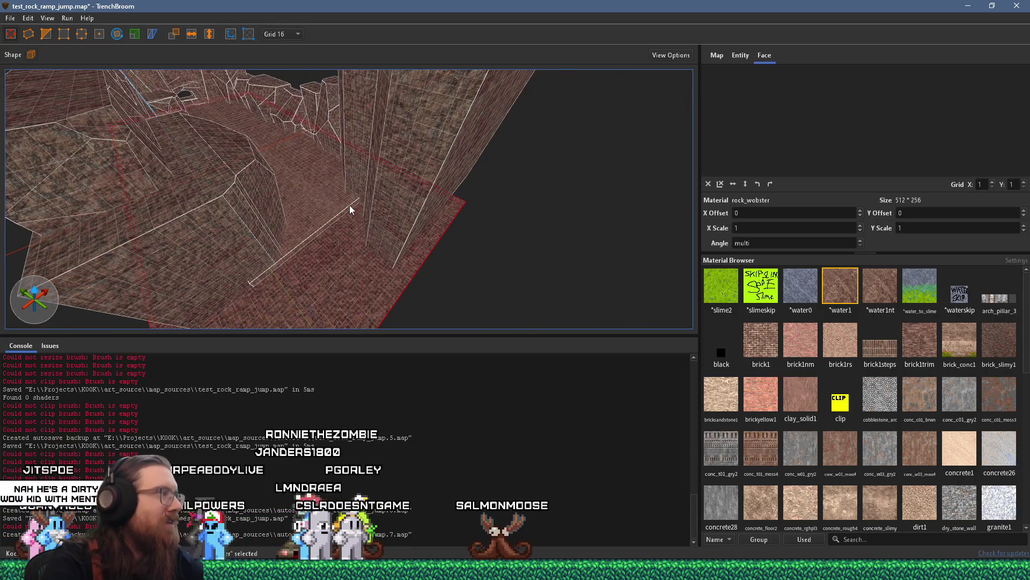
click(423, 172)
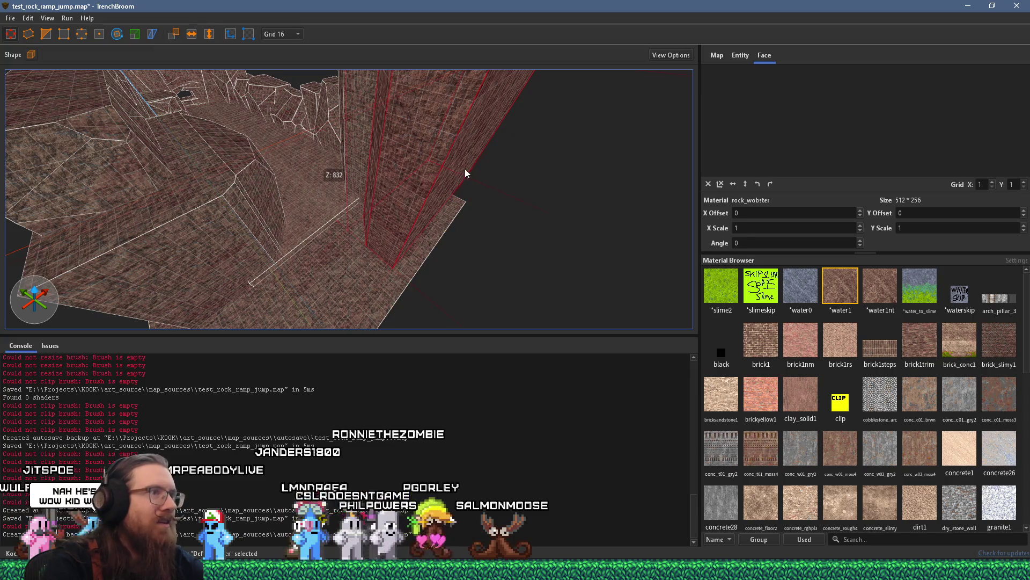
mouse_move(502, 189)
mouse_down()
mouse_move(379, 188)
mouse_move(558, 192)
mouse_up()
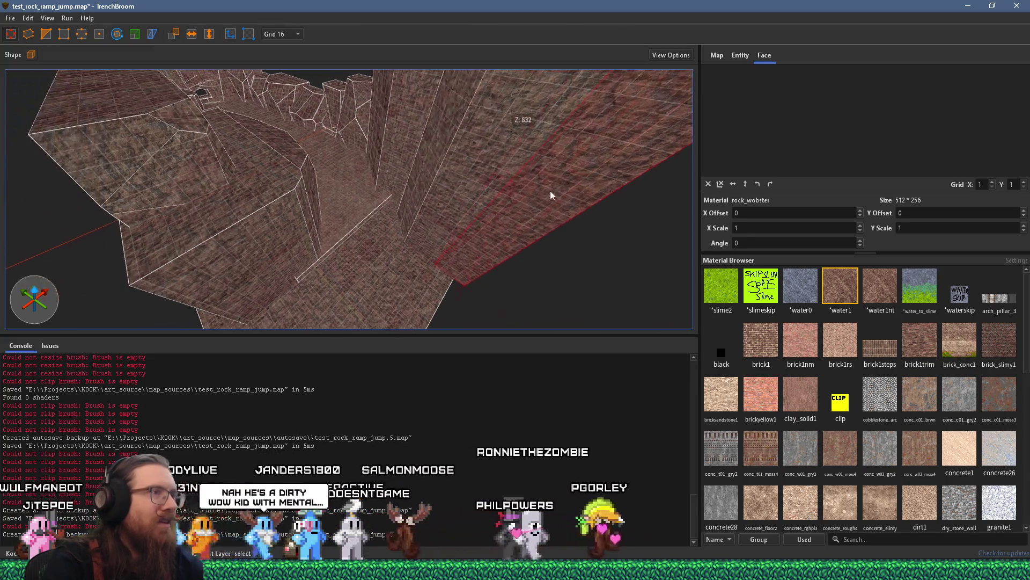
scroll(557, 192, down, 5)
mouse_move(240, 330)
mouse_down()
mouse_move(368, 229)
mouse_move(538, 245)
mouse_up()
mouse_move(389, 251)
mouse_down()
mouse_move(568, 239)
mouse_move(494, 233)
mouse_move(418, 256)
mouse_move(400, 232)
mouse_move(494, 278)
mouse_move(384, 302)
mouse_move(306, 349)
mouse_up()
scroll(416, 256, up, 2)
click(386, 226)
scroll(325, 236, up, 2)
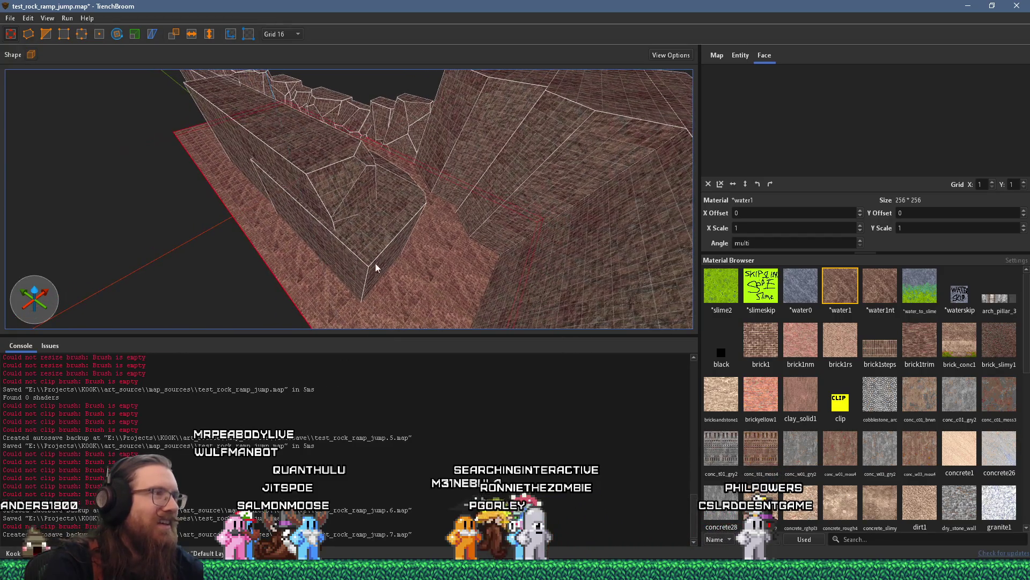
Step: Widen the upper rock wall brush over the lower block, to about 608 × 816 × 576 units
click(357, 275)
mouse_move(303, 290)
mouse_down()
mouse_move(364, 268)
mouse_move(362, 214)
mouse_move(462, 307)
mouse_move(363, 264)
mouse_move(310, 267)
mouse_move(473, 258)
mouse_move(193, 152)
mouse_move(96, 131)
mouse_up()
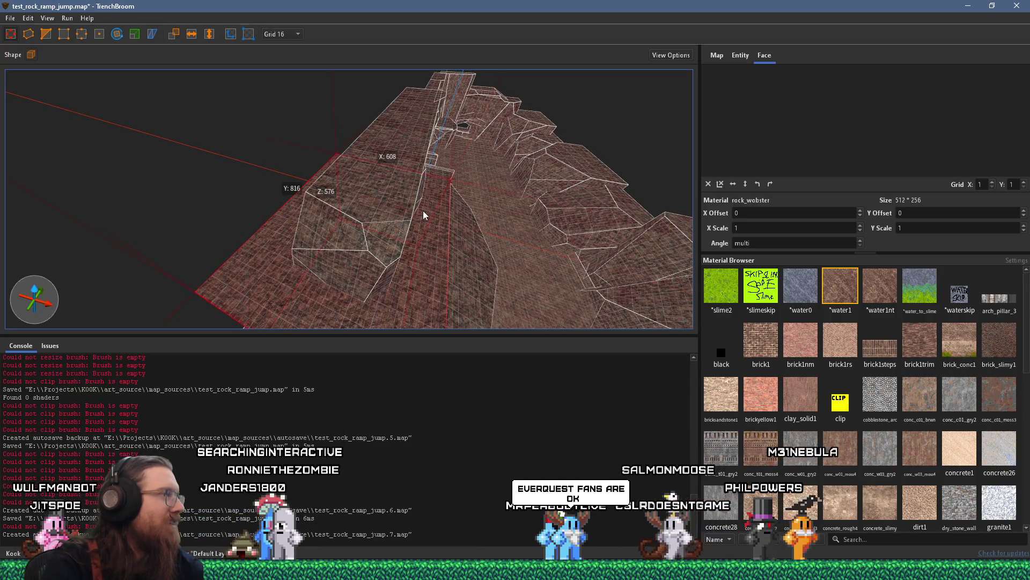
mouse_move(497, 226)
mouse_down()
mouse_move(416, 247)
mouse_move(98, 230)
mouse_move(234, 241)
mouse_move(366, 282)
mouse_move(357, 184)
mouse_move(365, 229)
mouse_move(308, 203)
mouse_move(406, 132)
mouse_up()
click(333, 196)
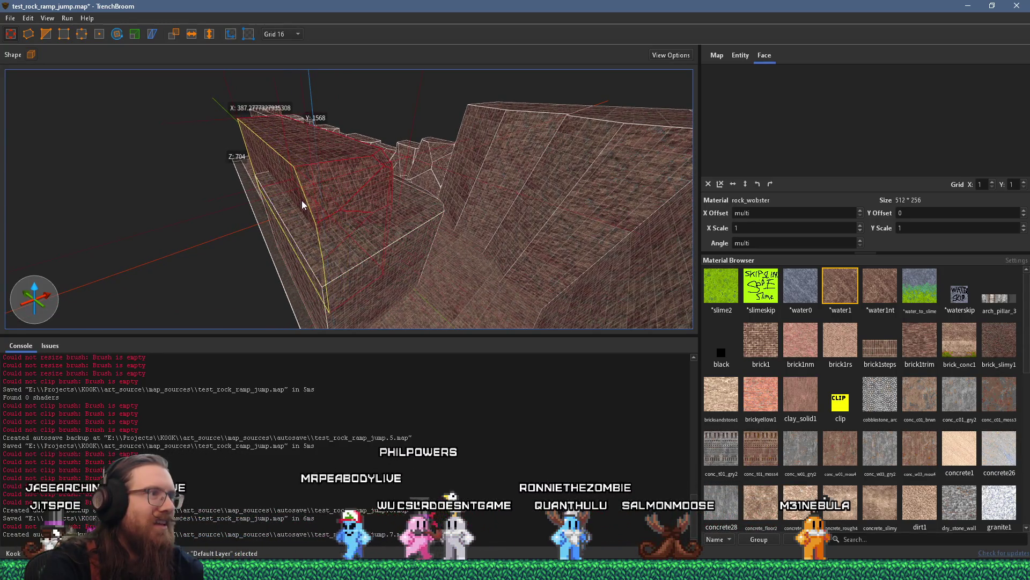
mouse_move(313, 200)
mouse_down()
mouse_move(278, 222)
mouse_move(312, 215)
mouse_move(298, 222)
mouse_up()
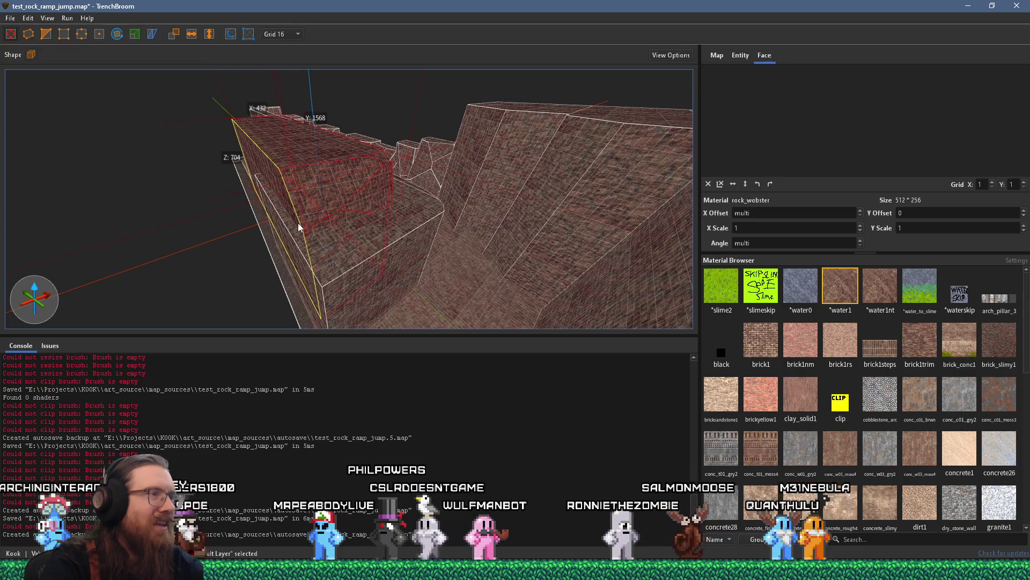
scroll(299, 222, up, 4)
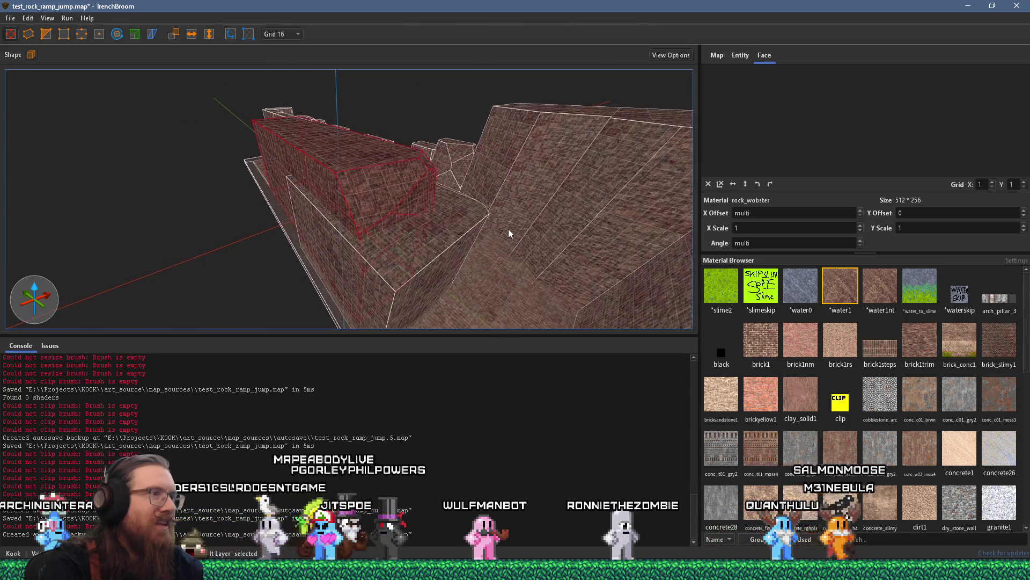
scroll(479, 243, up, 5)
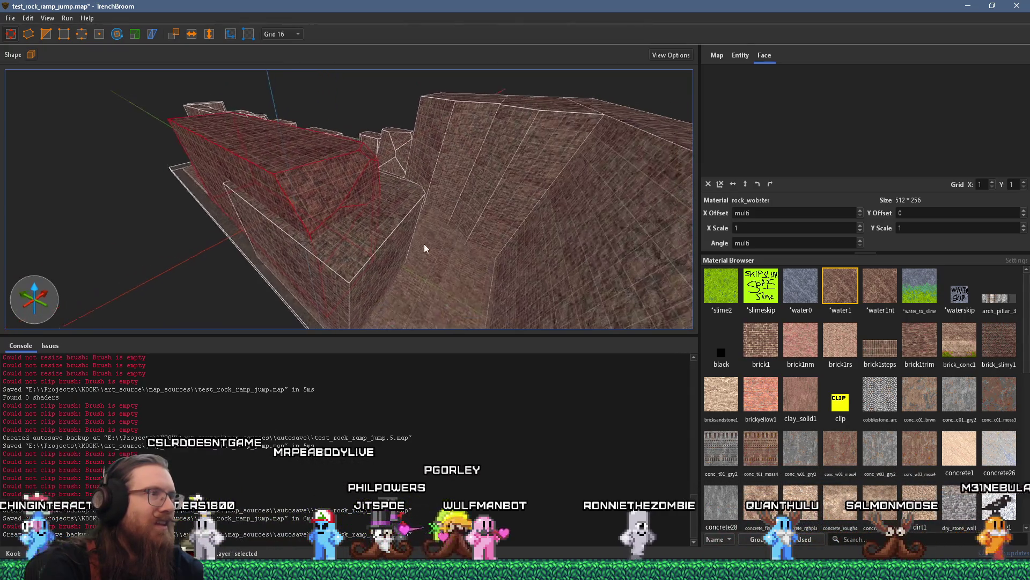
mouse_move(332, 228)
mouse_down()
mouse_move(277, 212)
mouse_move(247, 239)
mouse_up()
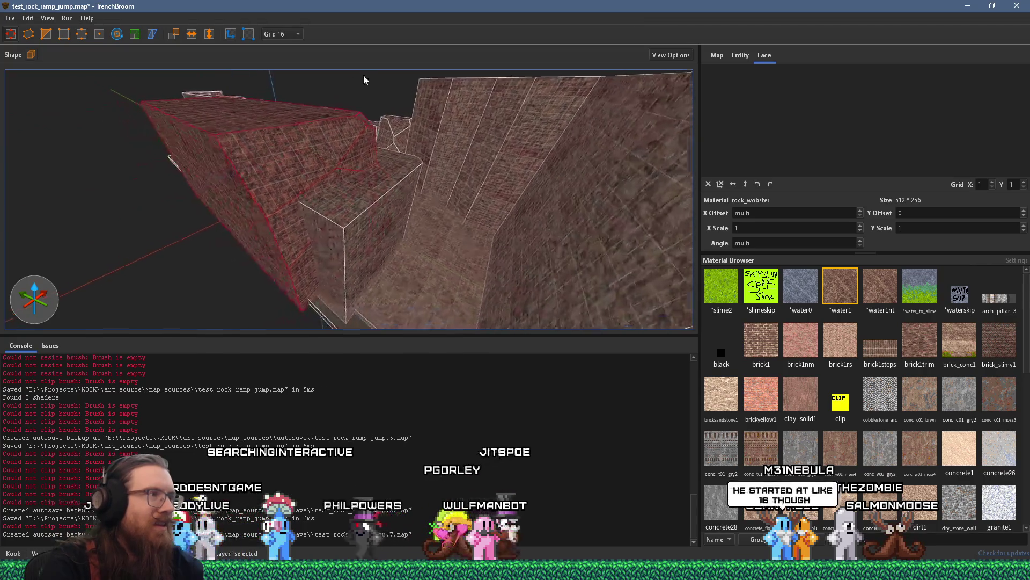
click(332, 250)
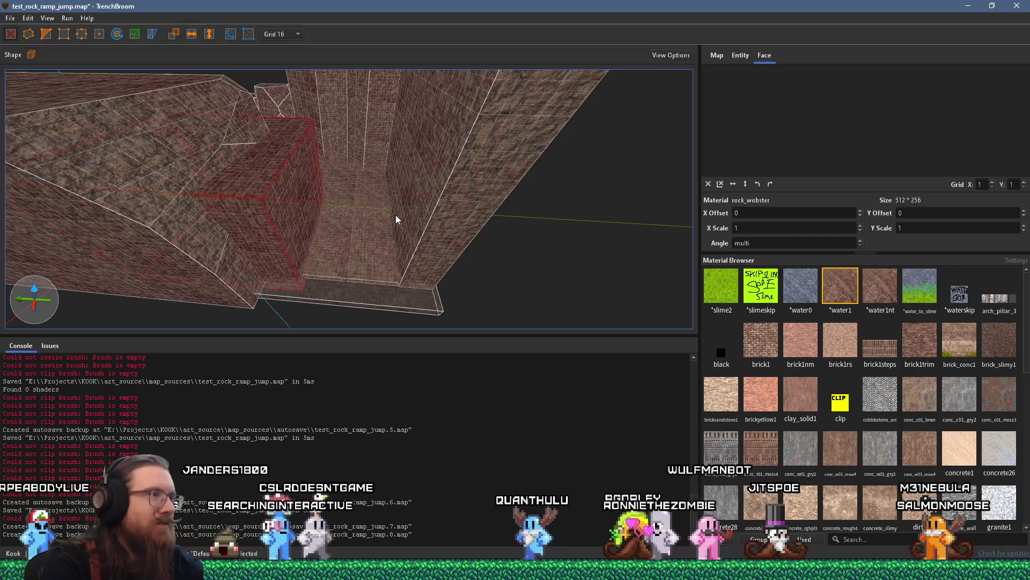
Step: Extrude the floor slab's bottom face down so it measures about 1808 × 3360 × 32 units
click(454, 219)
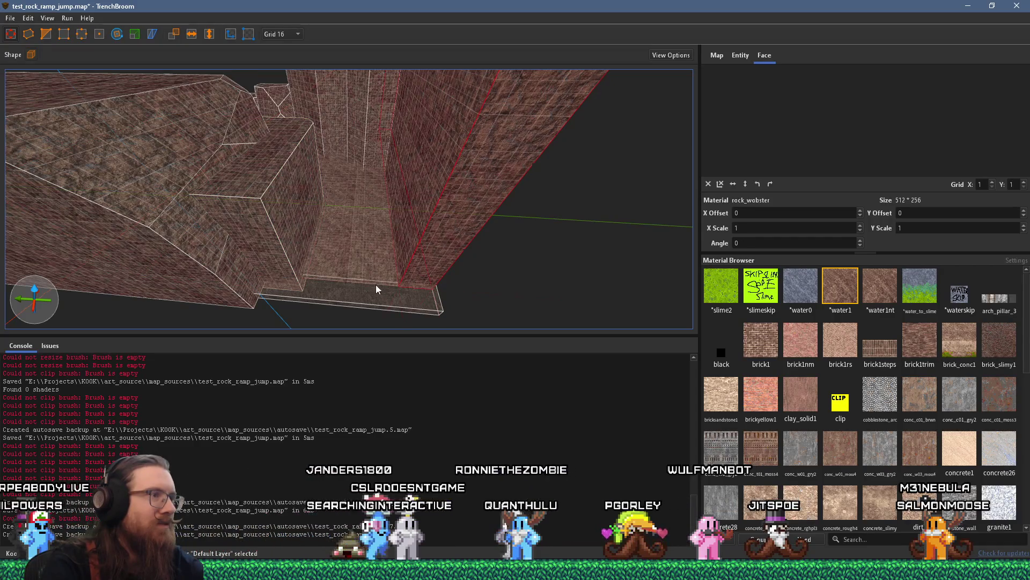
scroll(378, 288, down, 5)
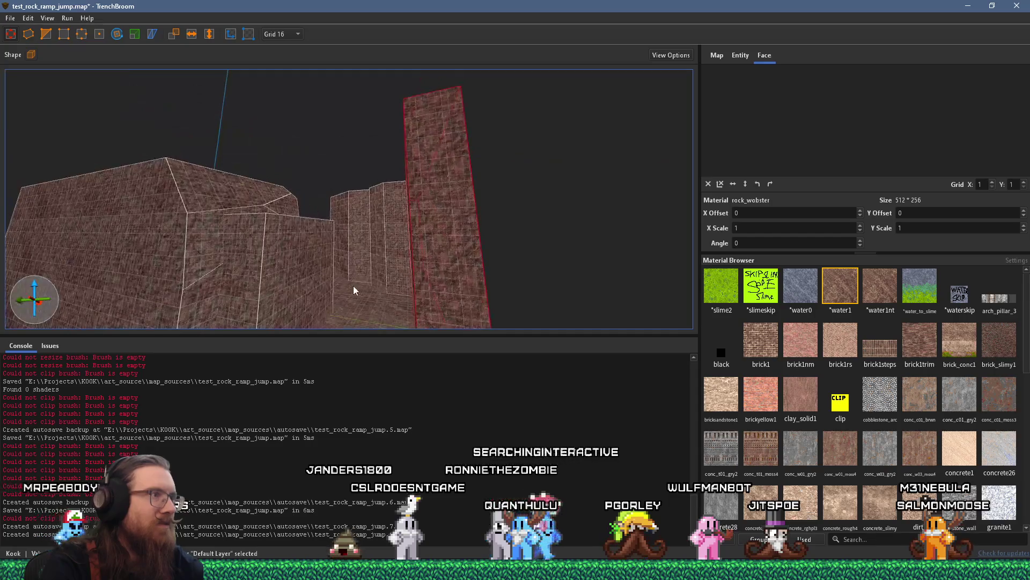
scroll(283, 86, down, 5)
click(378, 249)
drag(376, 247, 371, 249)
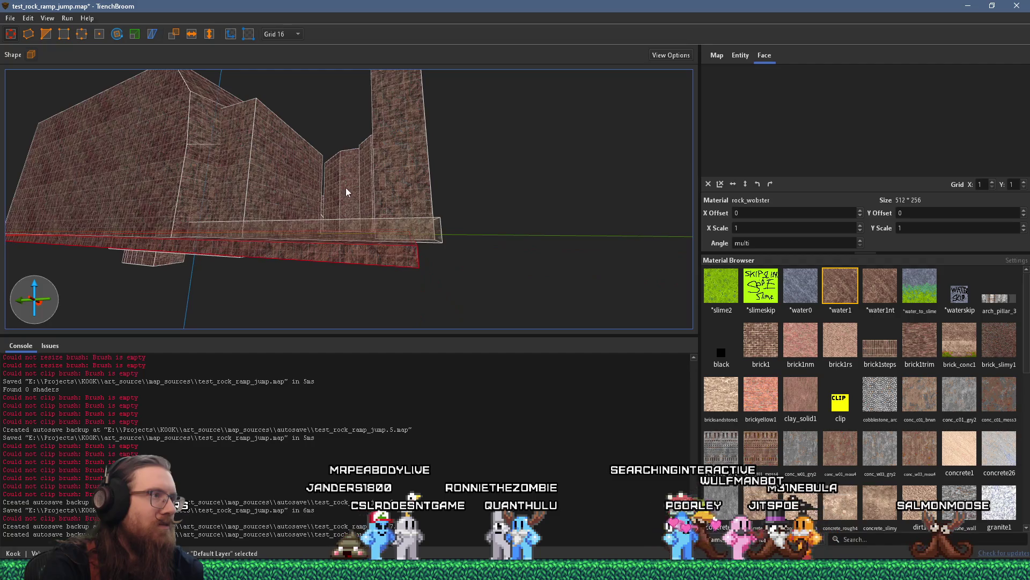
scroll(346, 194, down, 5)
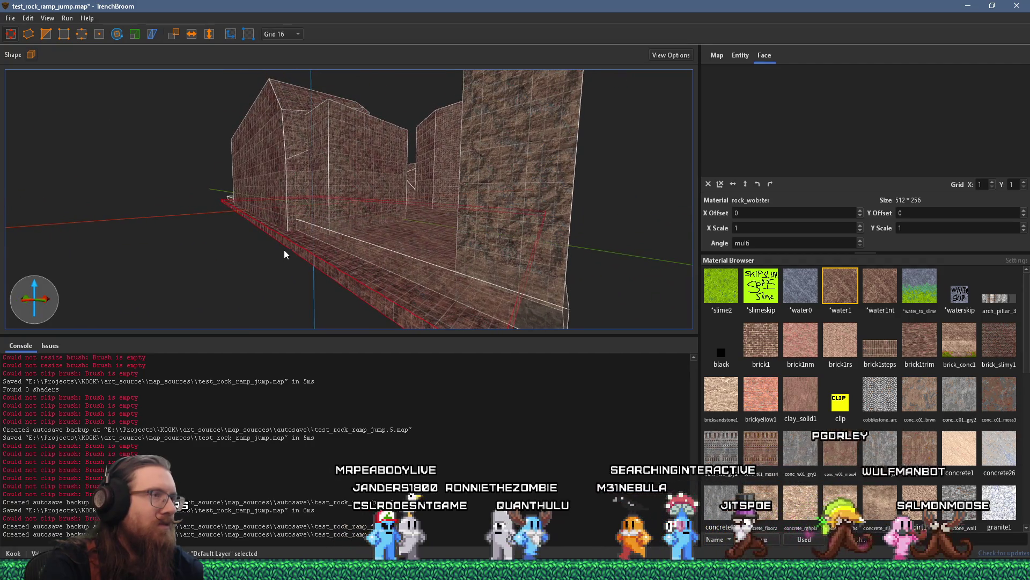
scroll(366, 167, down, 3)
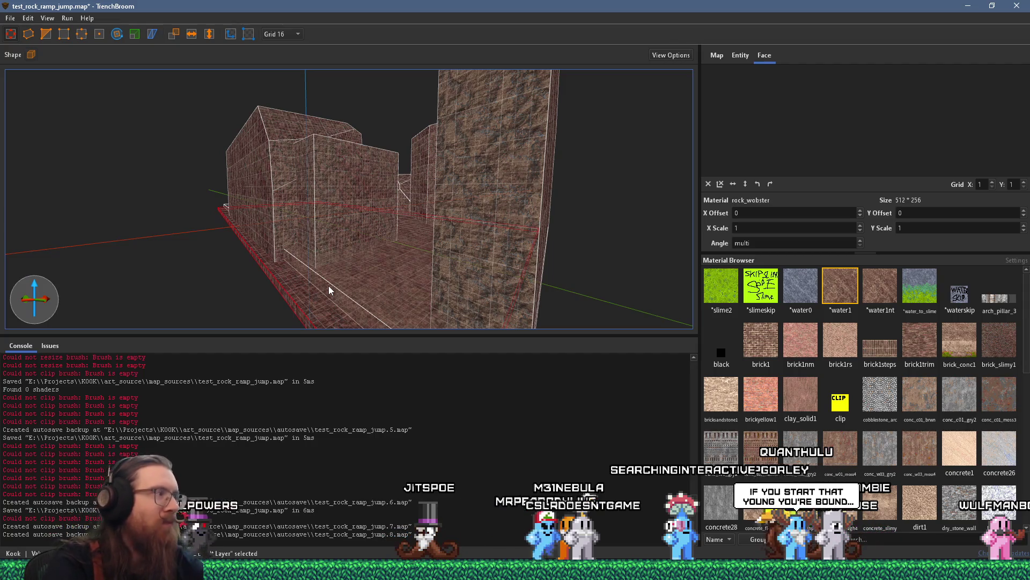
scroll(342, 280, down, 5)
scroll(326, 198, down, 6)
drag(339, 152, 388, 219)
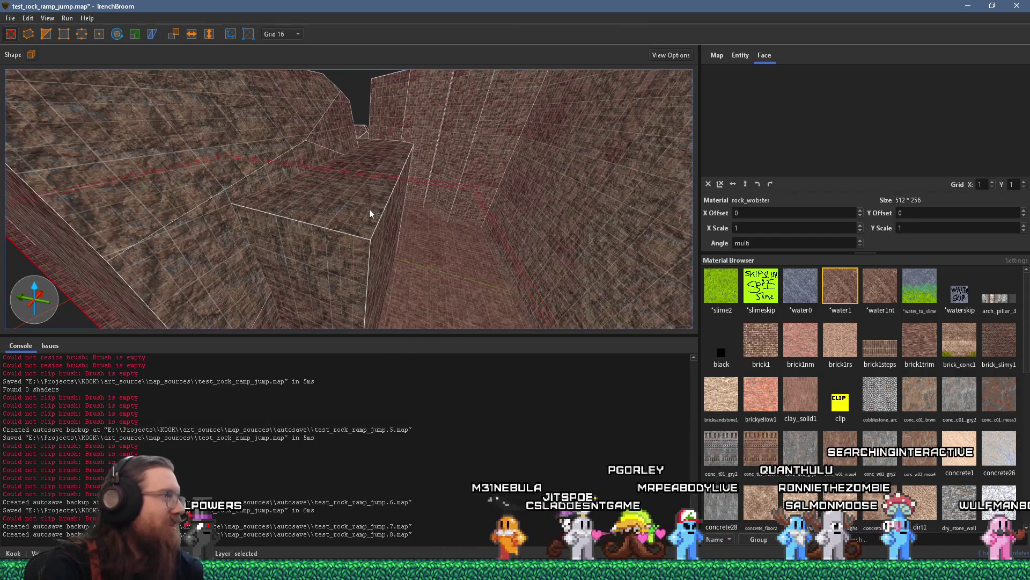
Step: Select the 992 × 320 × 832 wall brush and mark two clip points along its top edge
scroll(370, 232, down, 5)
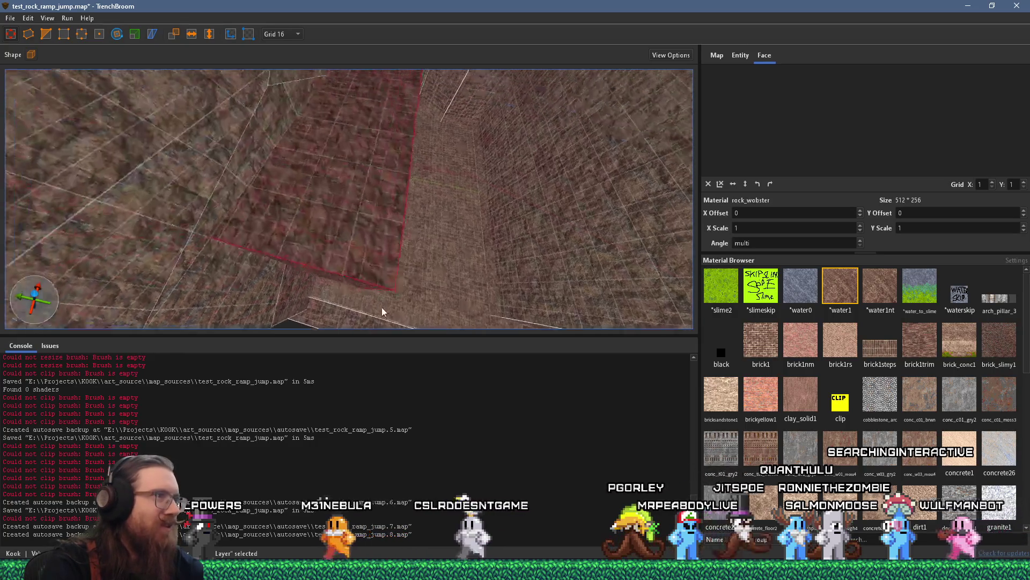
scroll(377, 257, up, 5)
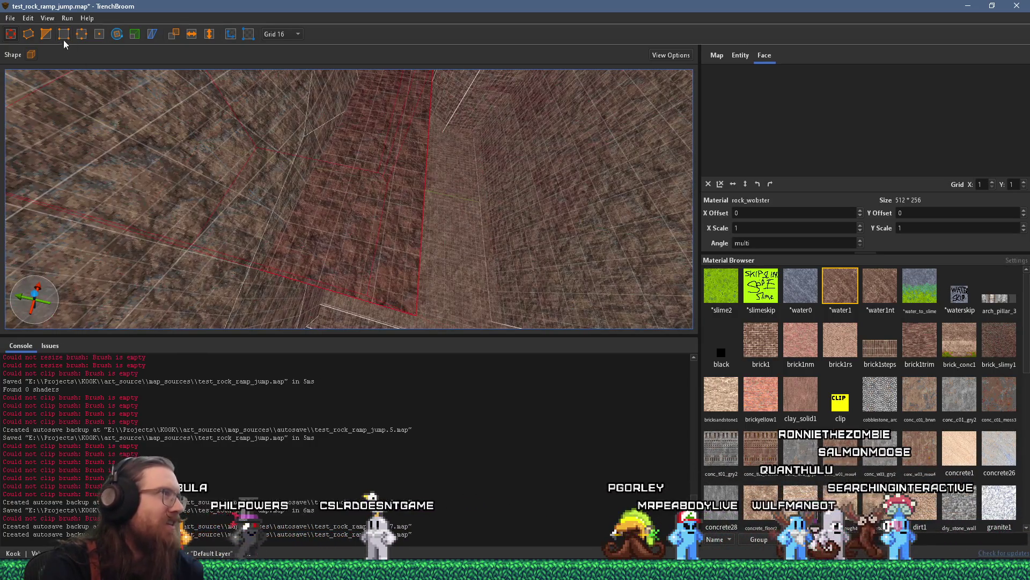
scroll(328, 184, down, 3)
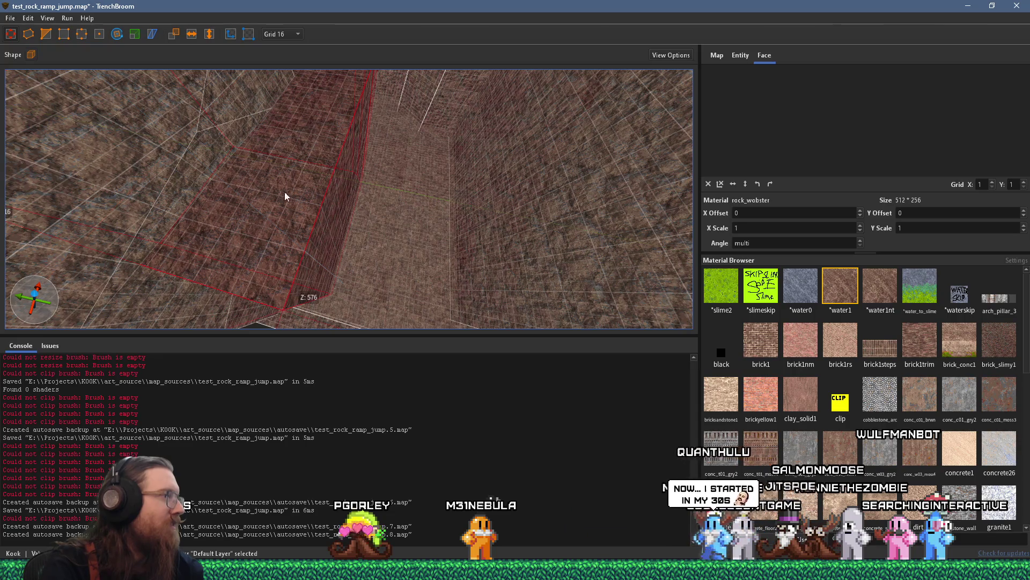
mouse_move(346, 215)
mouse_down()
mouse_move(416, 231)
mouse_move(175, 146)
mouse_move(268, 228)
mouse_move(268, 197)
mouse_move(369, 183)
mouse_move(465, 145)
mouse_up()
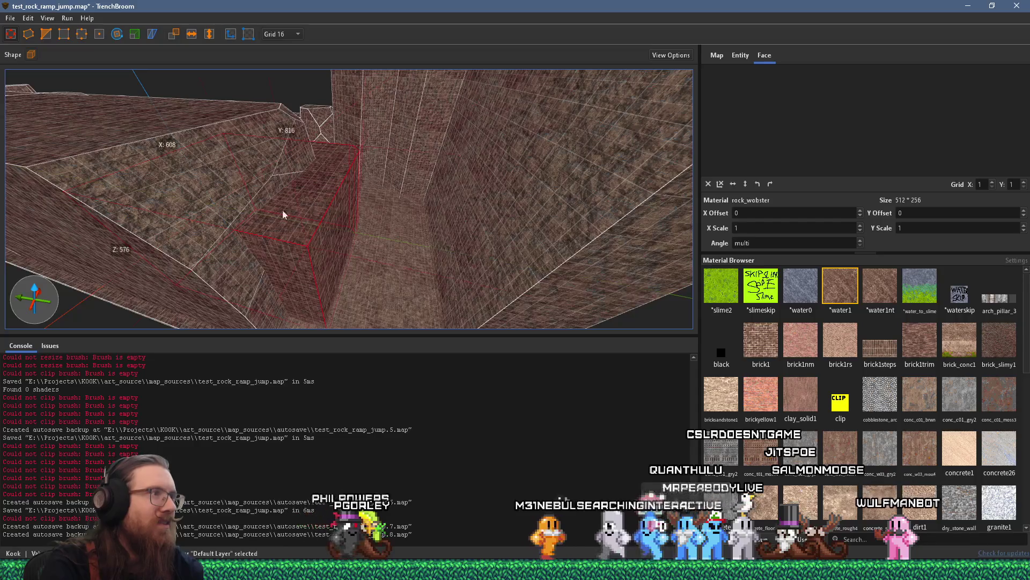
mouse_move(323, 219)
mouse_down()
mouse_move(287, 201)
mouse_move(454, 209)
mouse_move(502, 184)
mouse_move(418, 269)
mouse_move(389, 265)
mouse_move(390, 244)
mouse_move(497, 215)
mouse_move(518, 145)
mouse_up()
click(495, 215)
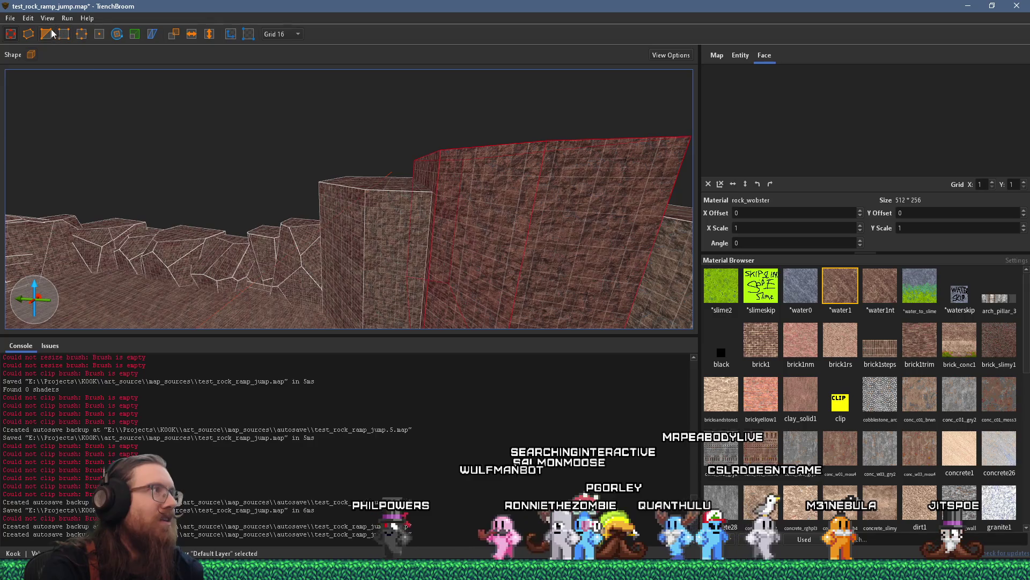
click(52, 30)
mouse_move(210, 112)
mouse_down()
mouse_move(278, 203)
mouse_move(204, 185)
mouse_move(288, 195)
mouse_up()
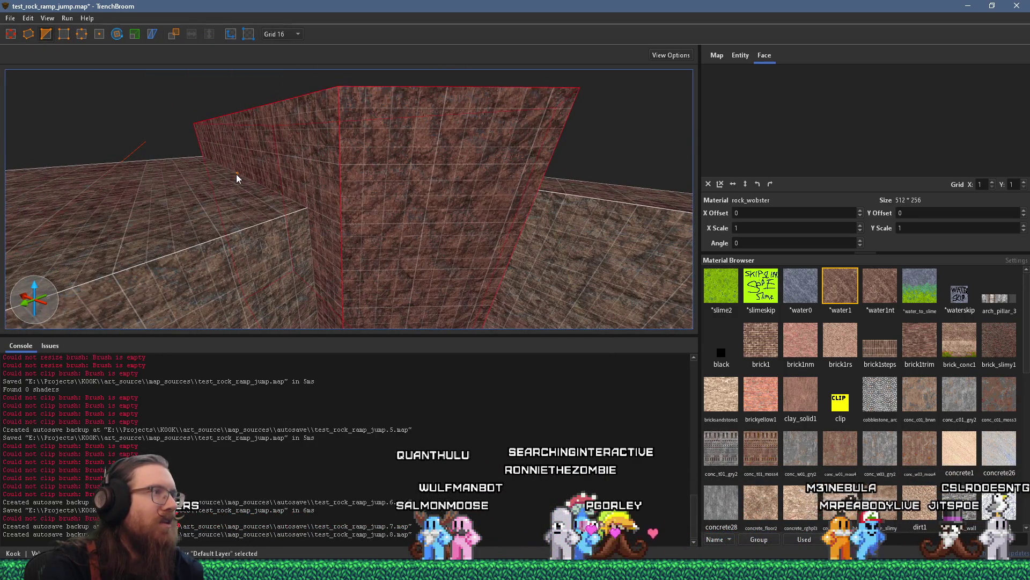
click(238, 164)
click(309, 207)
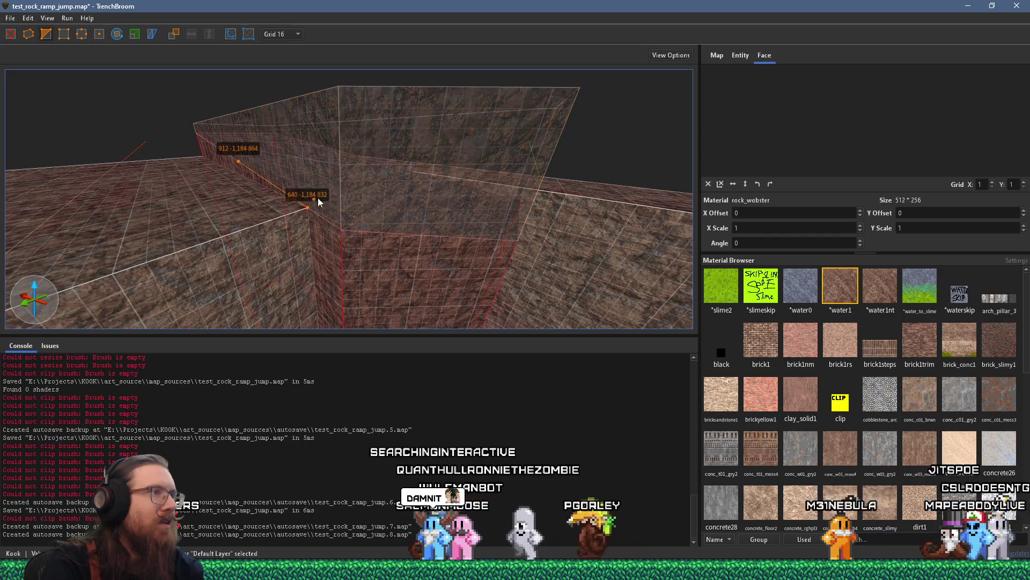
Step: Cut two slanted bevels off the wall's top with two three-point clips
scroll(294, 208, down, 3)
click(297, 173)
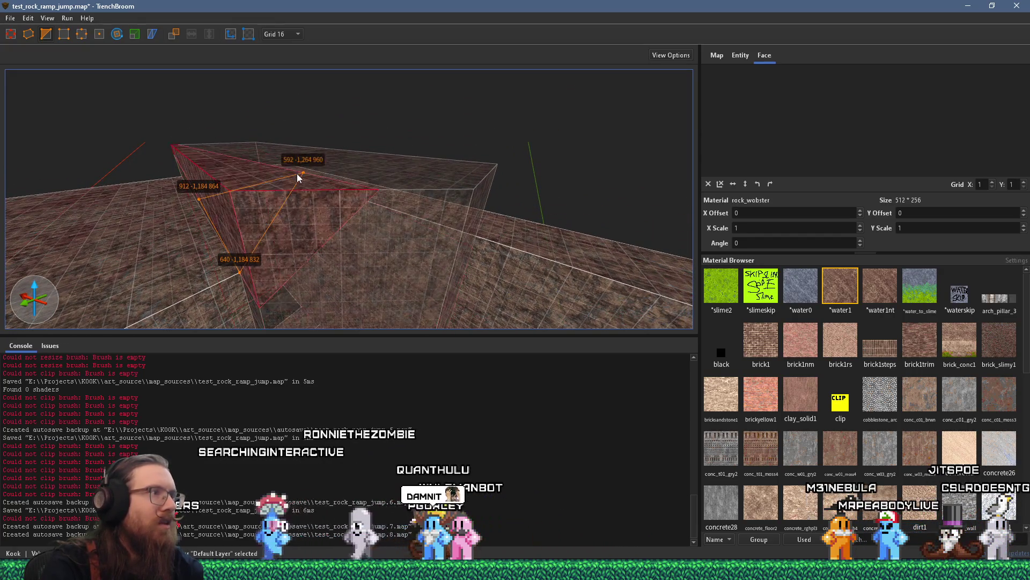
key(Return)
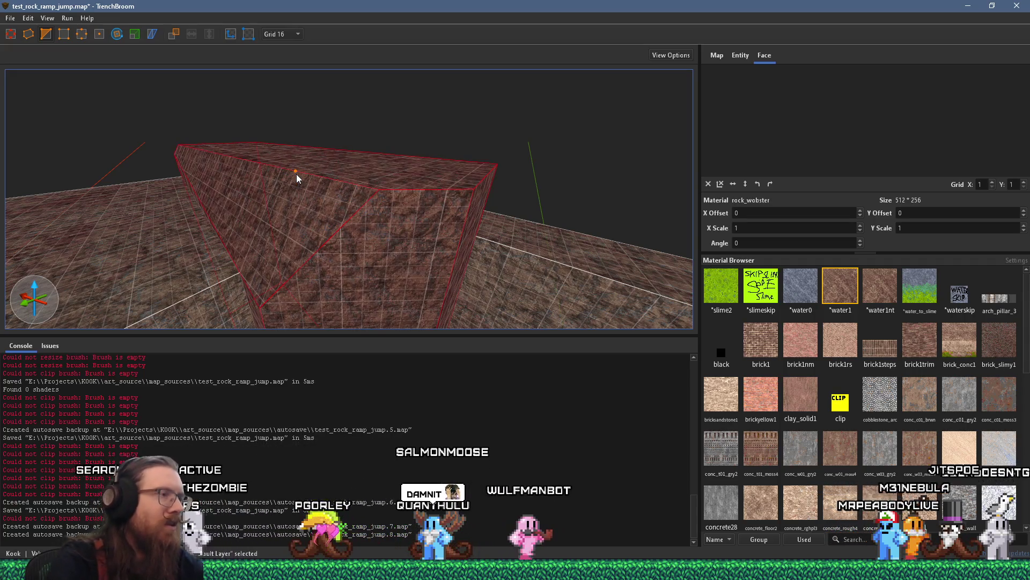
scroll(377, 167, up, 3)
mouse_move(347, 194)
mouse_down()
mouse_move(225, 209)
mouse_move(268, 206)
mouse_move(357, 228)
mouse_up()
click(356, 229)
click(290, 236)
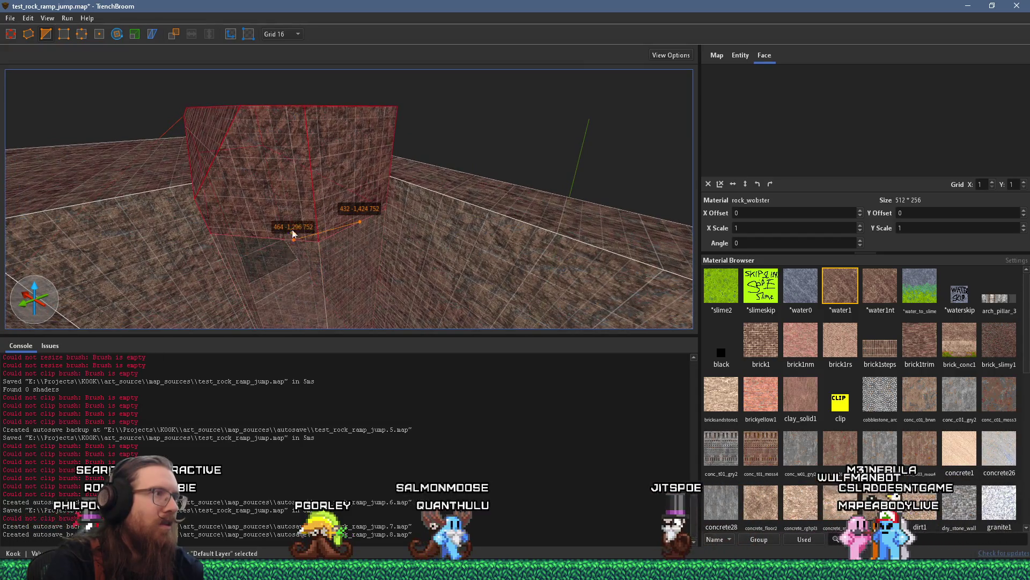
scroll(290, 220, down, 4)
click(274, 148)
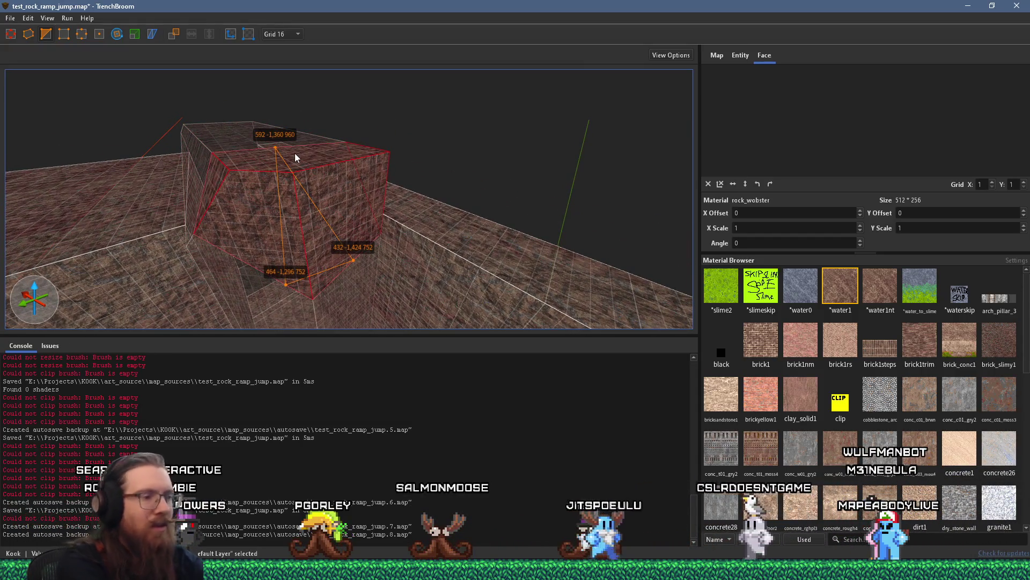
key(Return)
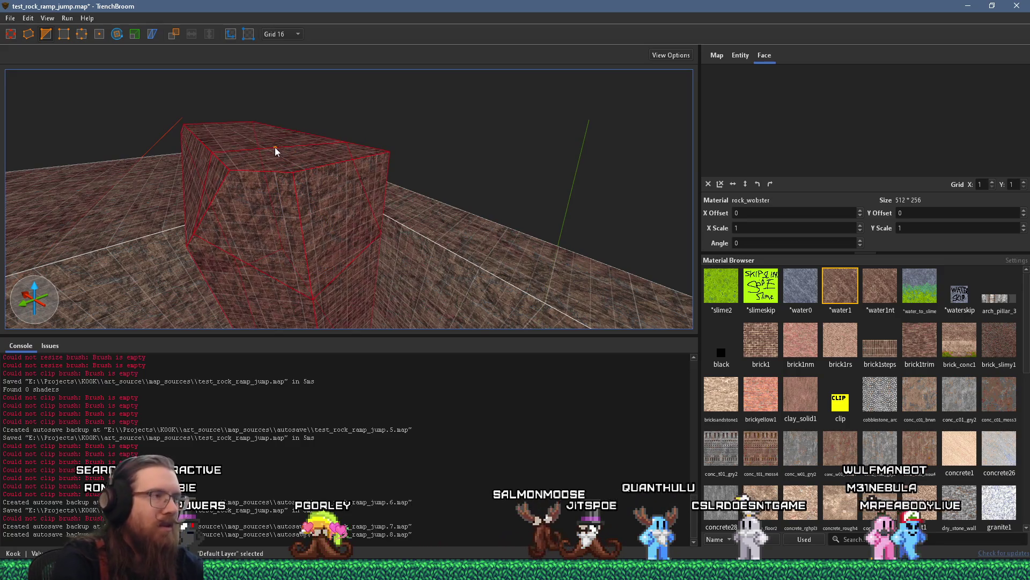
Step: Lengthen the adjacent rock brush so its top spans about 567 × 1568 units
click(296, 172)
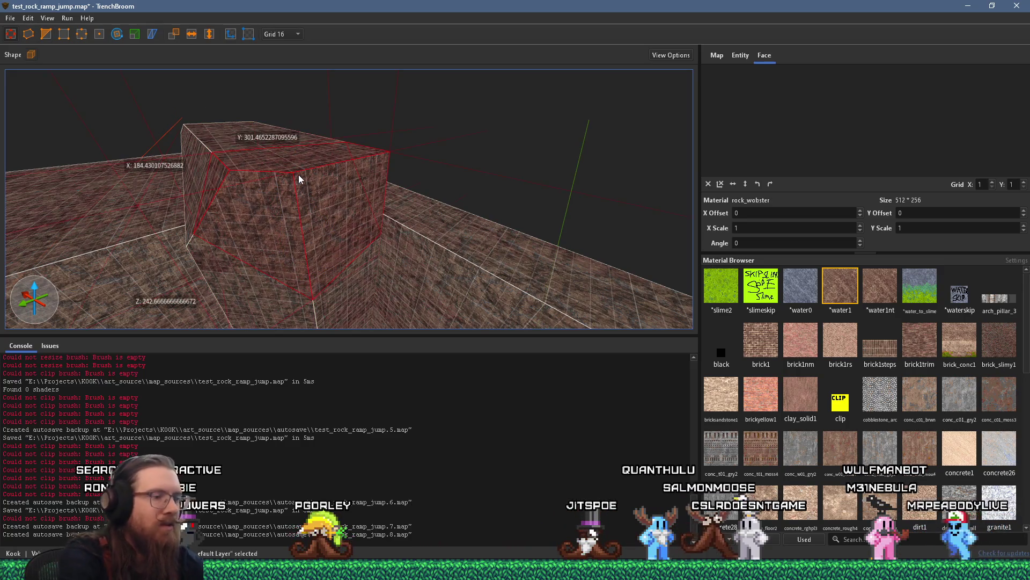
key(Escape)
key(Escape)
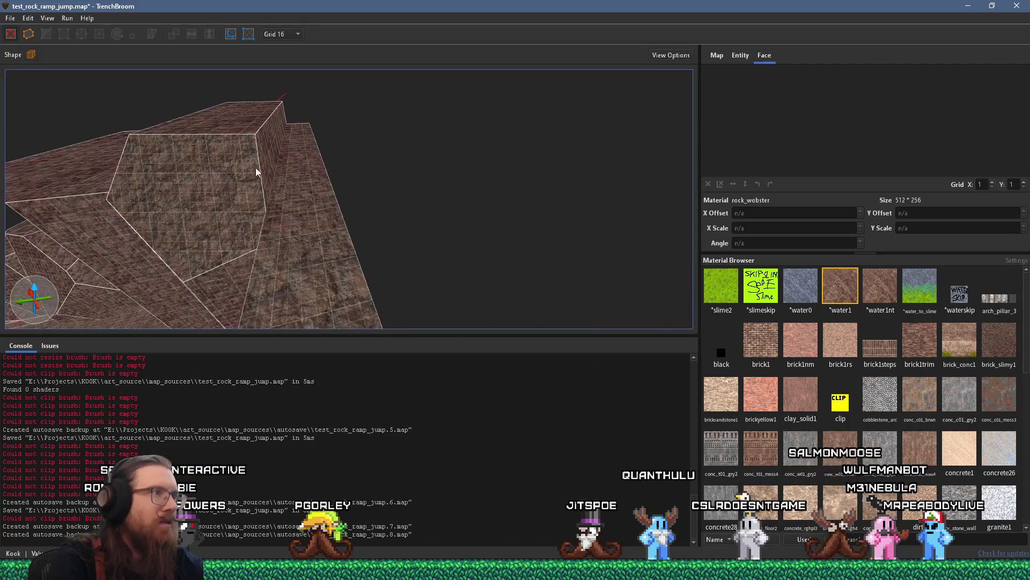
click(269, 160)
drag(269, 161, 328, 160)
mouse_move(185, 226)
mouse_down()
mouse_move(530, 190)
mouse_move(457, 198)
mouse_move(298, 185)
mouse_move(455, 201)
mouse_move(412, 199)
mouse_move(319, 235)
mouse_move(359, 232)
mouse_move(308, 207)
mouse_move(345, 223)
mouse_move(472, 230)
mouse_move(129, 175)
mouse_move(349, 192)
mouse_up()
Step: Clip the long wall brush along a three-point angled plane
click(334, 158)
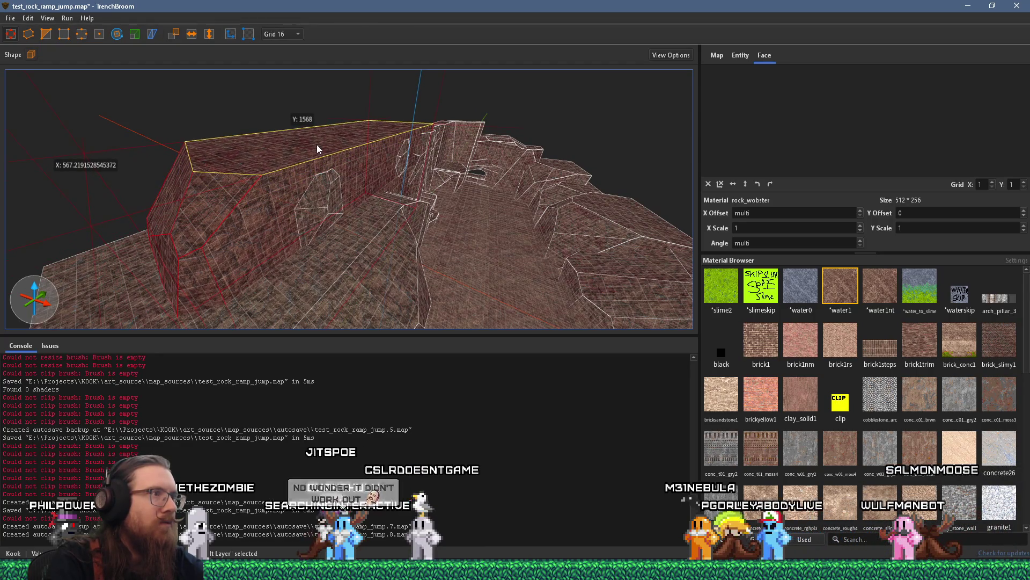
mouse_move(322, 140)
mouse_down()
mouse_move(285, 206)
mouse_move(335, 192)
mouse_move(421, 192)
mouse_move(236, 199)
mouse_up()
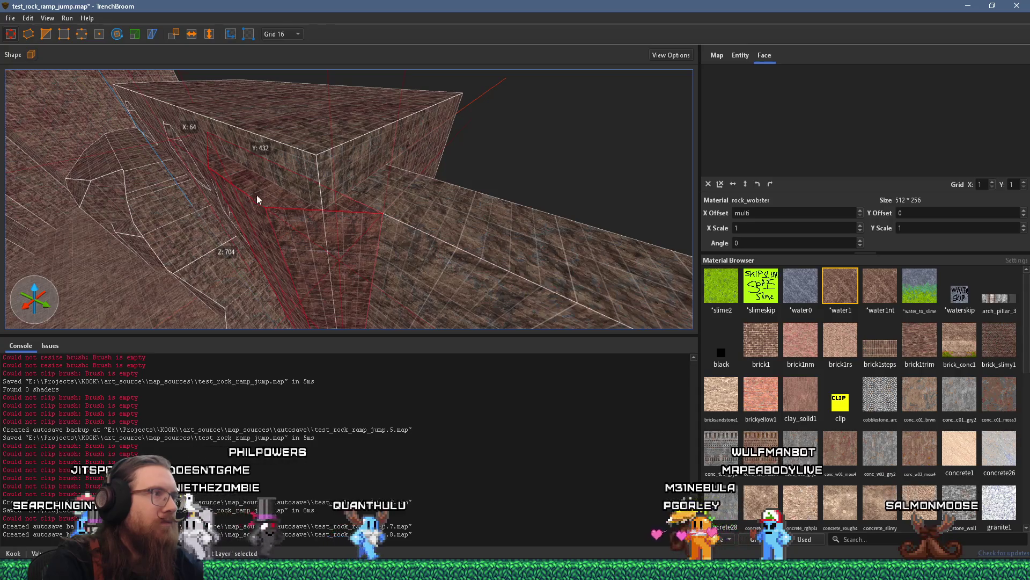
click(43, 34)
drag(150, 146, 331, 137)
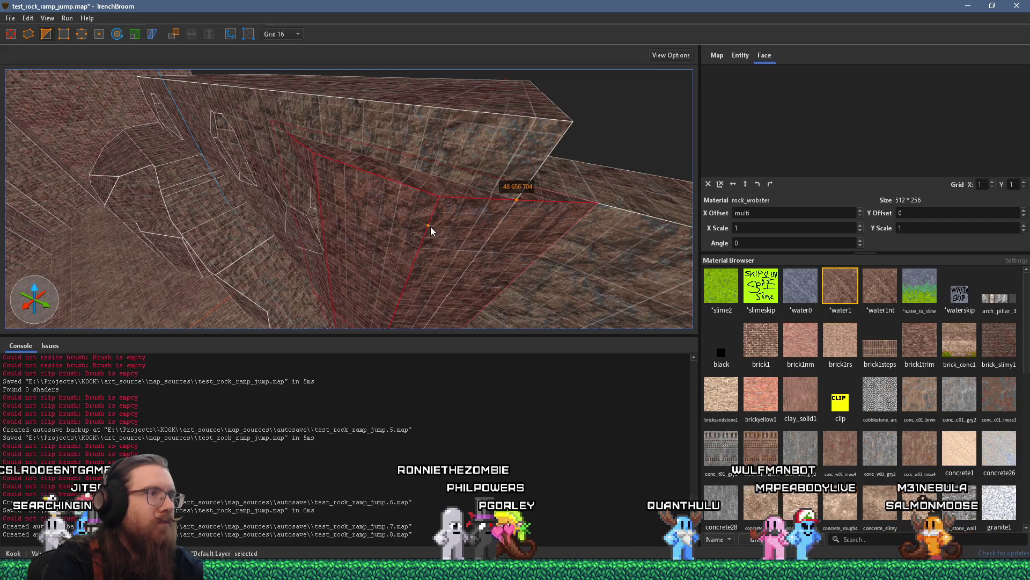
click(352, 152)
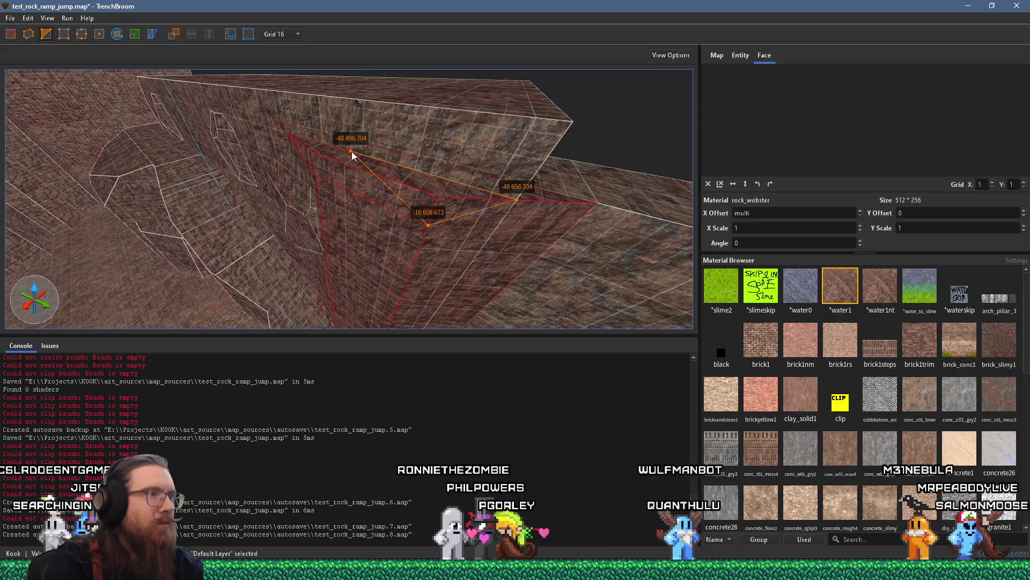
key(Return)
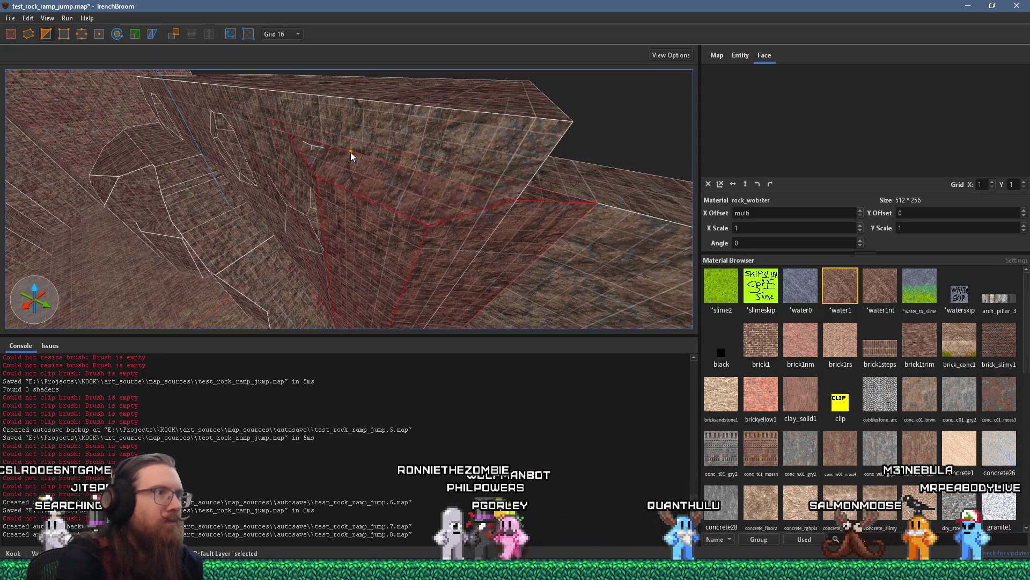
key(Escape)
Step: Pull the wall brush's face inward along the wall, then deselect it
scroll(528, 178, up, 2)
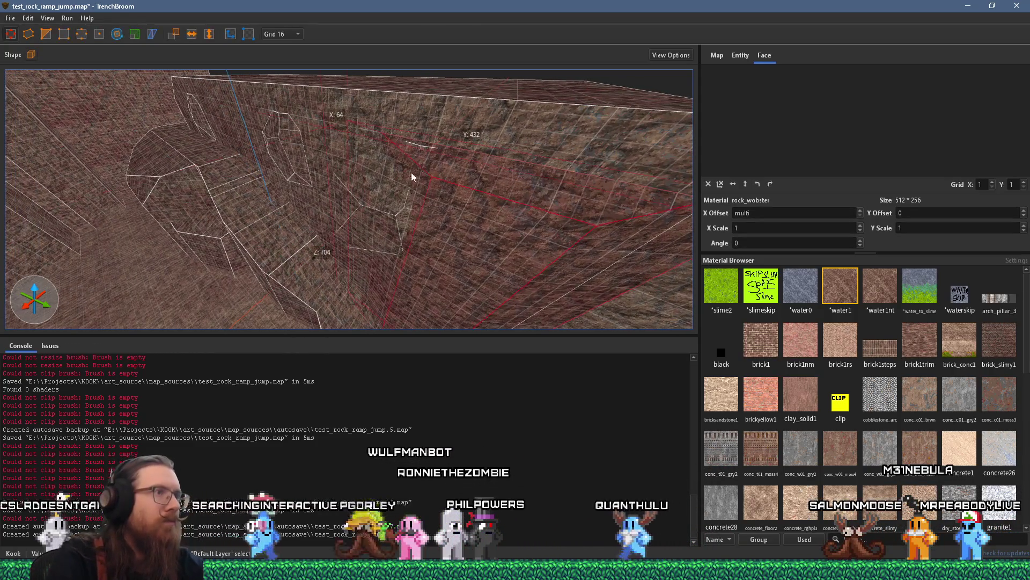
drag(424, 144, 442, 183)
scroll(518, 227, up, 3)
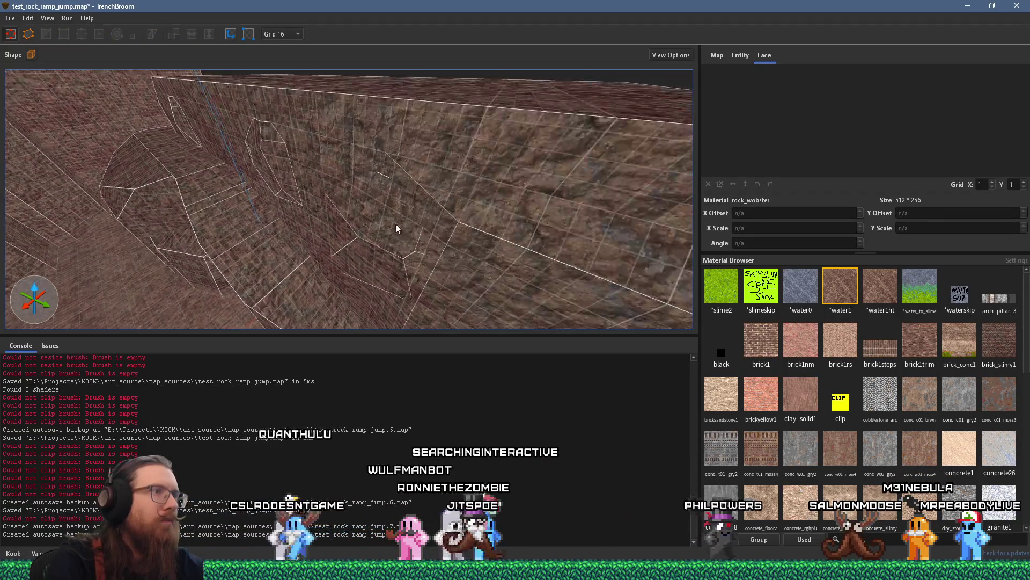
scroll(394, 223, up, 4)
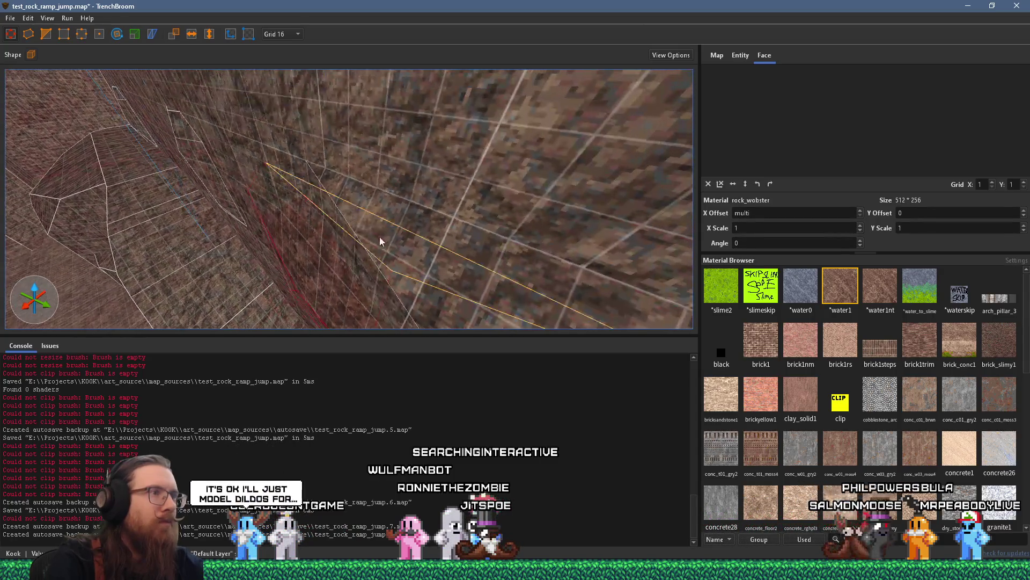
key(Escape)
scroll(389, 238, down, 5)
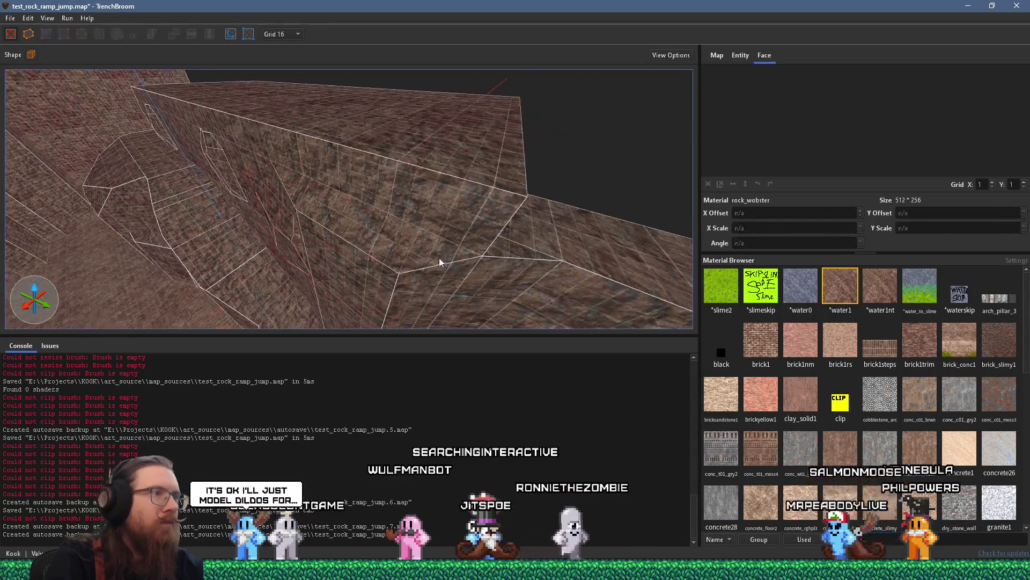
scroll(434, 257, down, 2)
Step: Trim the corner rock brush along an angled clip plane
click(311, 197)
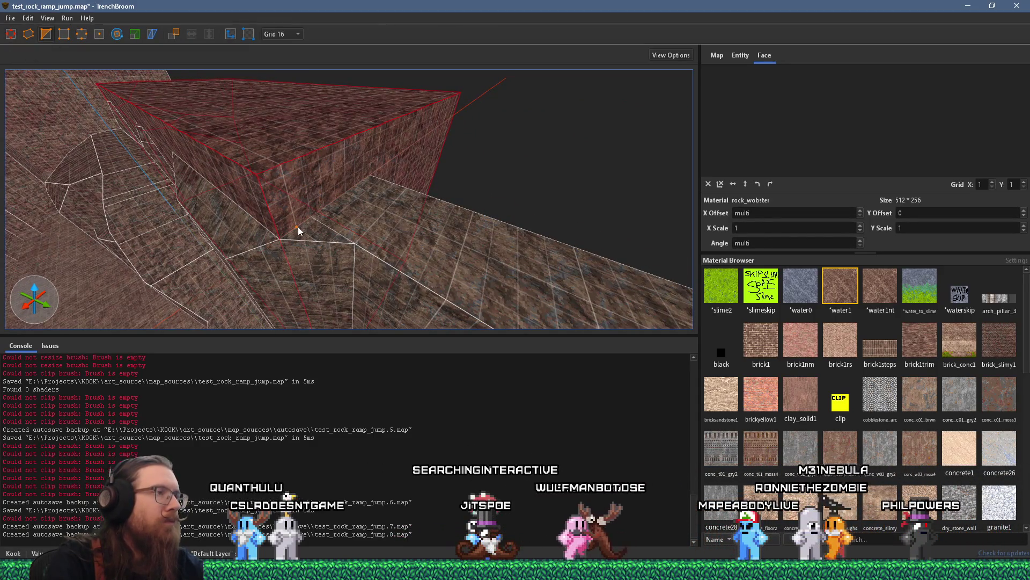
shift+click(370, 175)
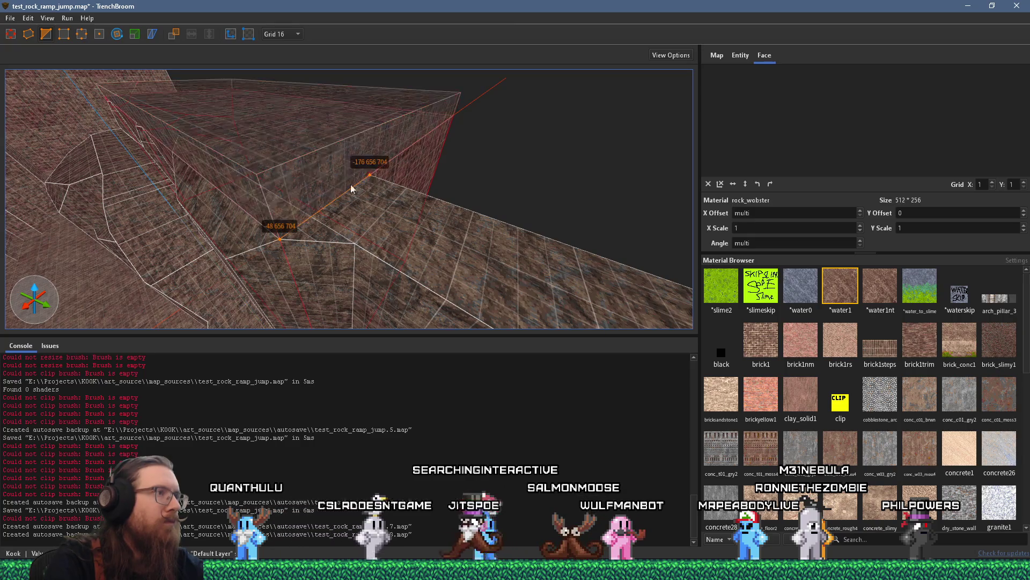
key(a)
shift+click(321, 143)
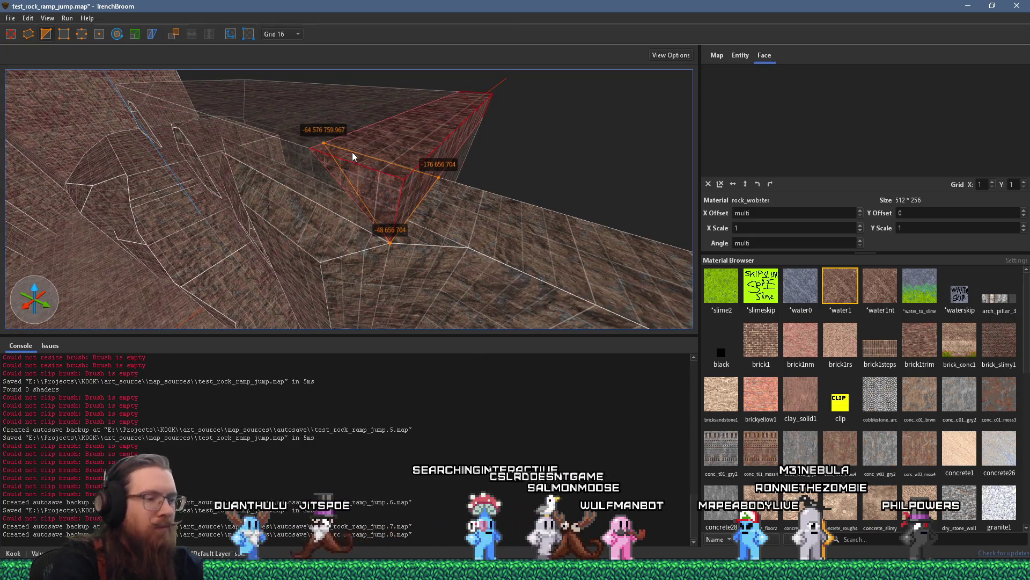
key(Delete)
key(Escape)
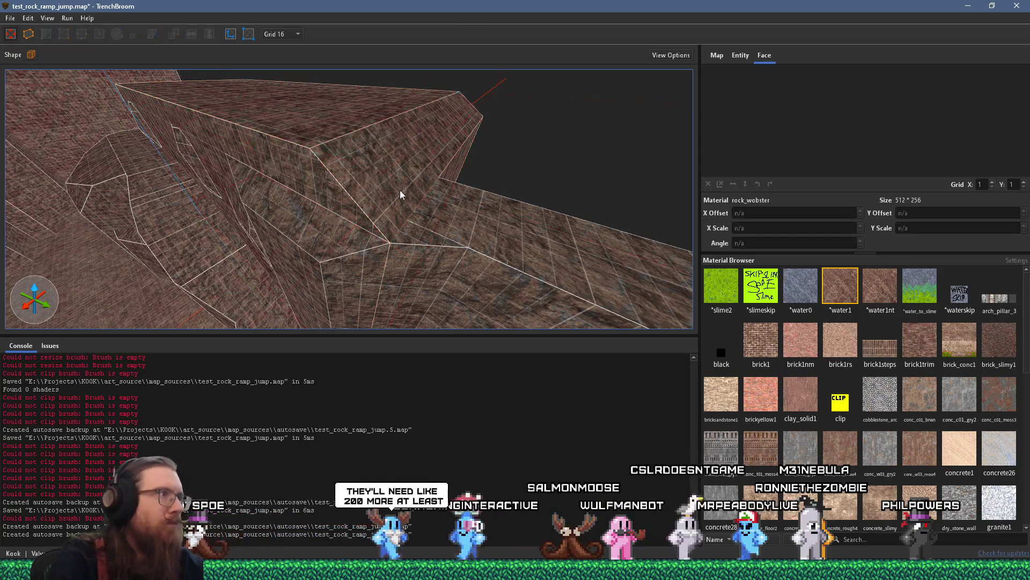
Step: Clip the right-hand rock floor brush from the wall base along the floor edge
click(387, 185)
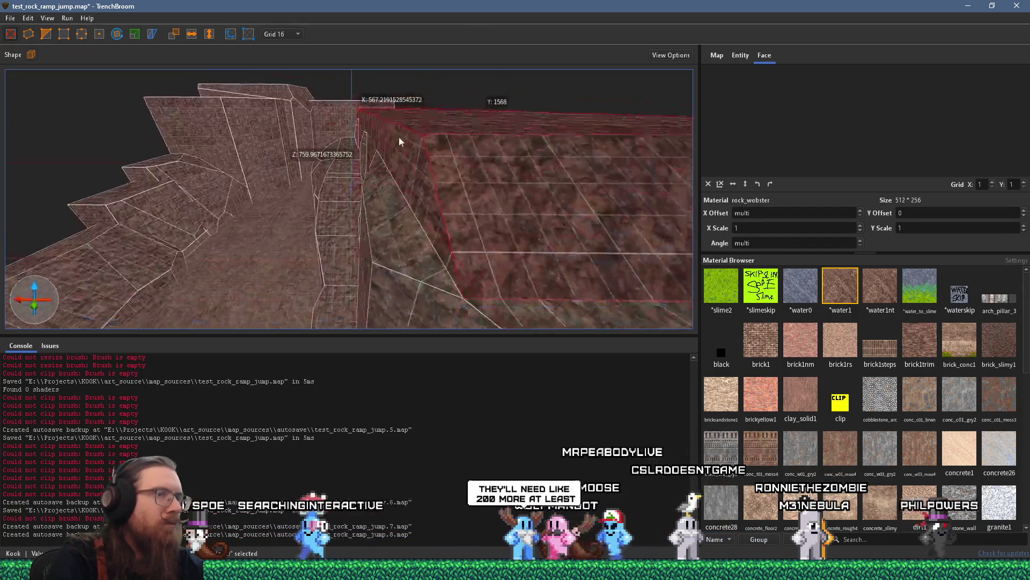
key(v)
scroll(404, 142, down, 3)
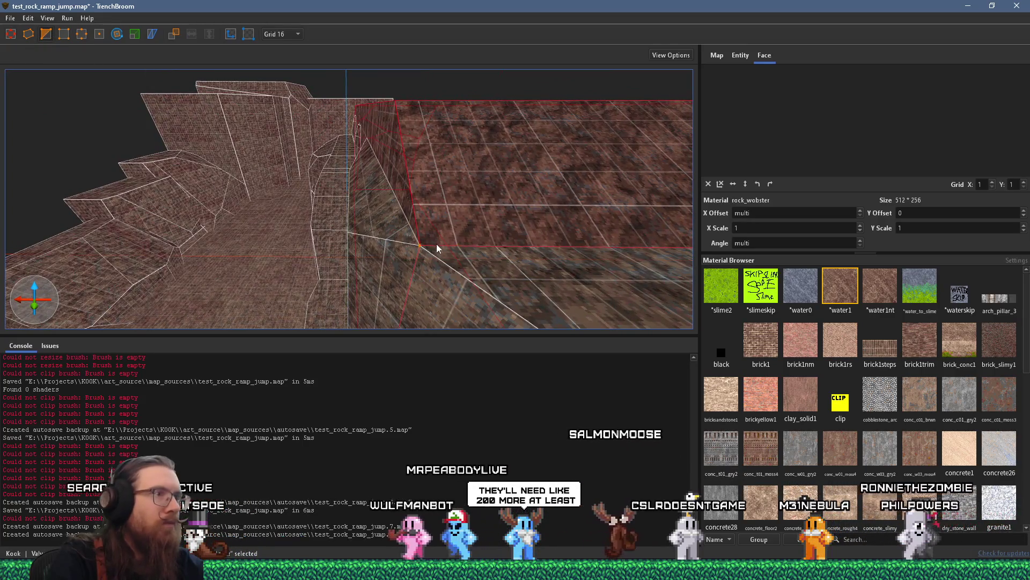
scroll(415, 253, up, 2)
click(390, 201)
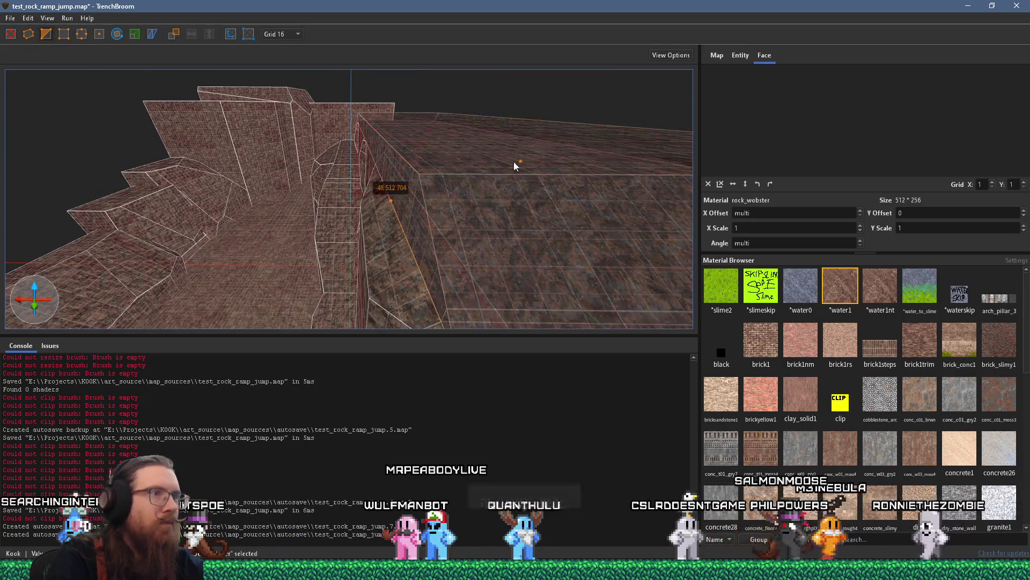
click(511, 168)
key(Tab)
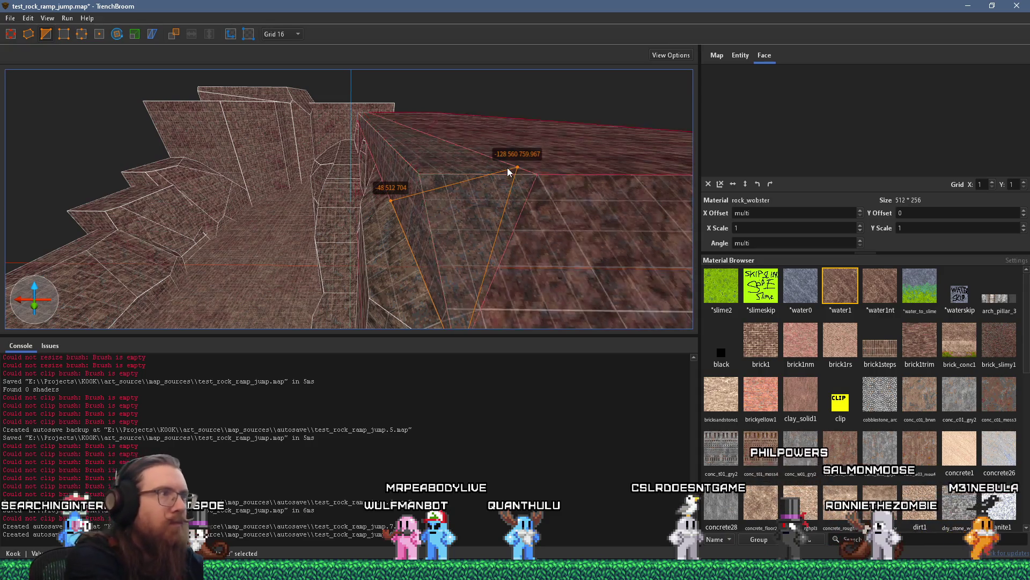
key(Tab)
key(Tab)
key(Return)
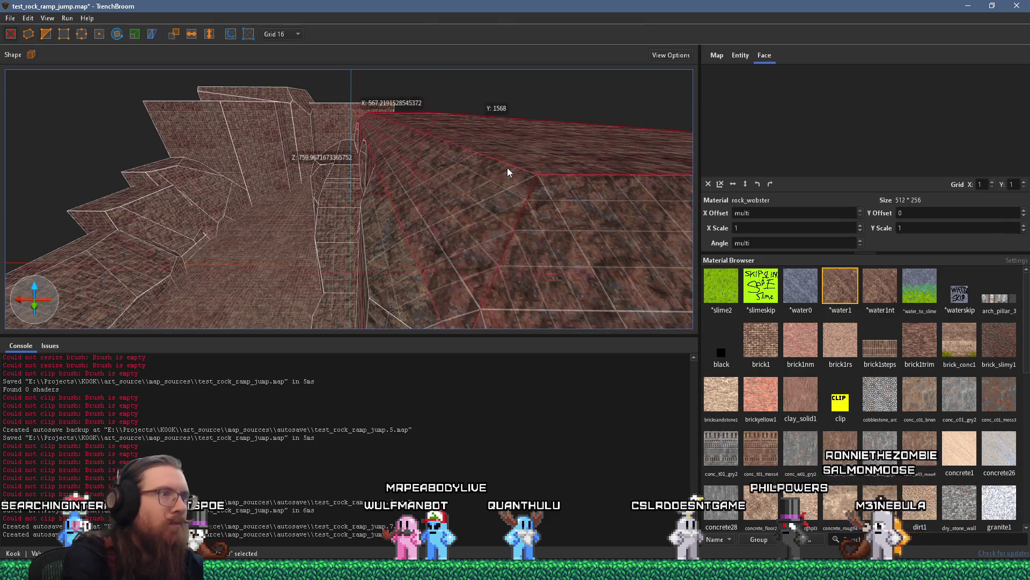
mouse_move(571, 259)
mouse_down()
mouse_move(315, 260)
mouse_move(390, 233)
mouse_move(236, 260)
mouse_move(225, 224)
mouse_move(474, 180)
mouse_move(401, 213)
mouse_move(527, 164)
mouse_move(542, 241)
mouse_move(606, 192)
mouse_move(384, 266)
mouse_move(358, 259)
mouse_up()
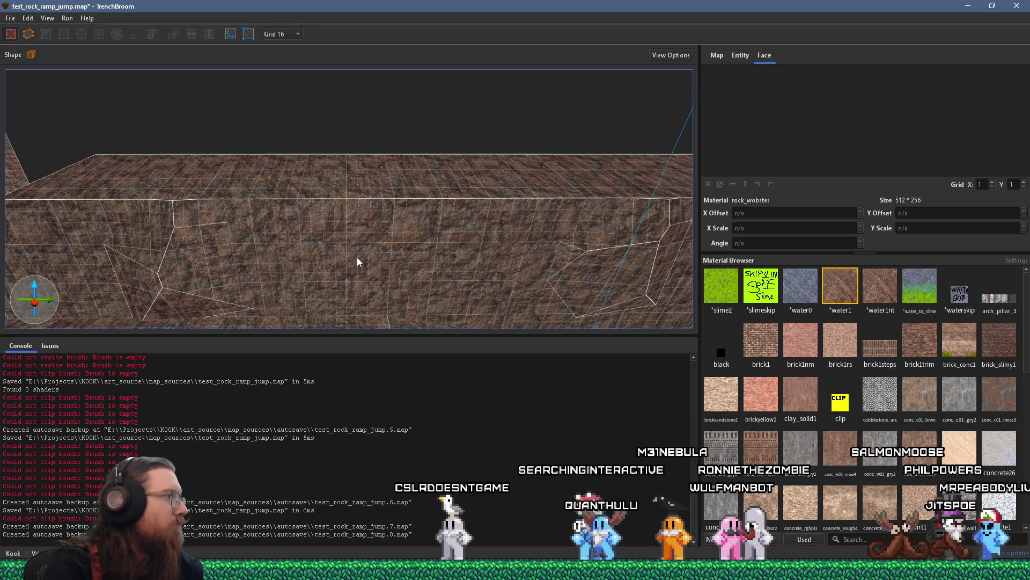
Step: Save the rock ramp map, then zoom the view to look over the level
click(8, 19)
click(35, 74)
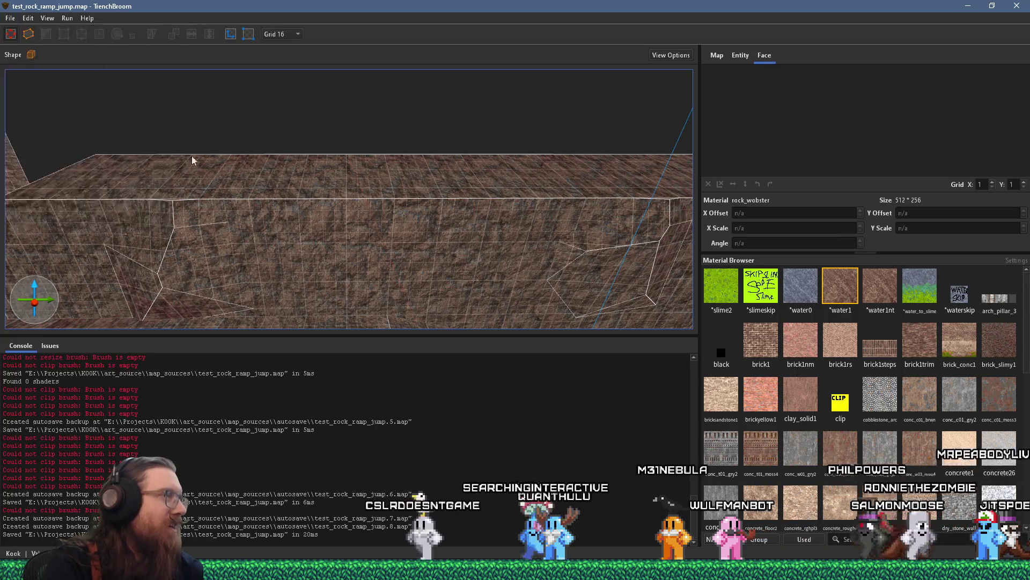
scroll(397, 159, down, 8)
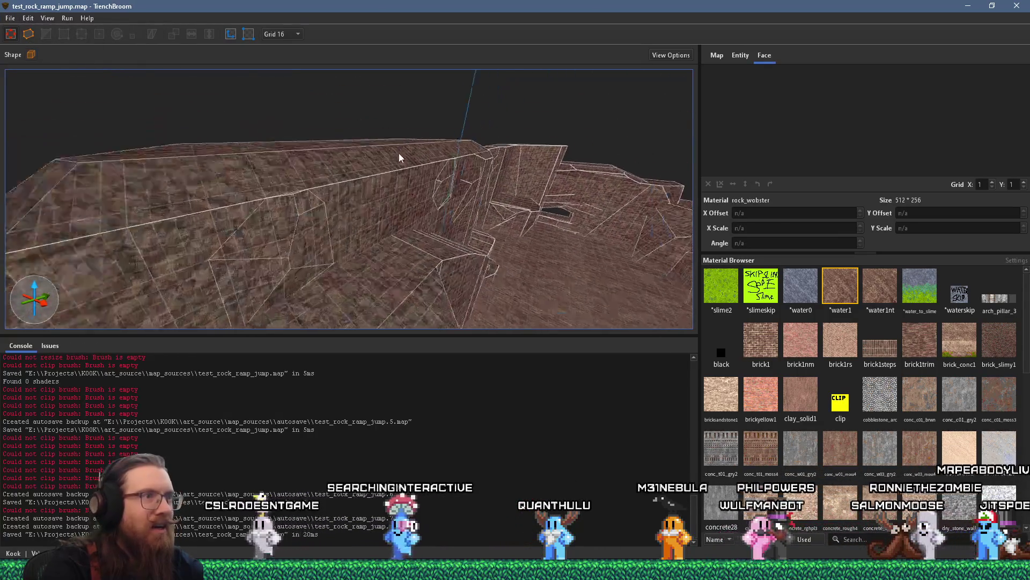
scroll(355, 160, up, 10)
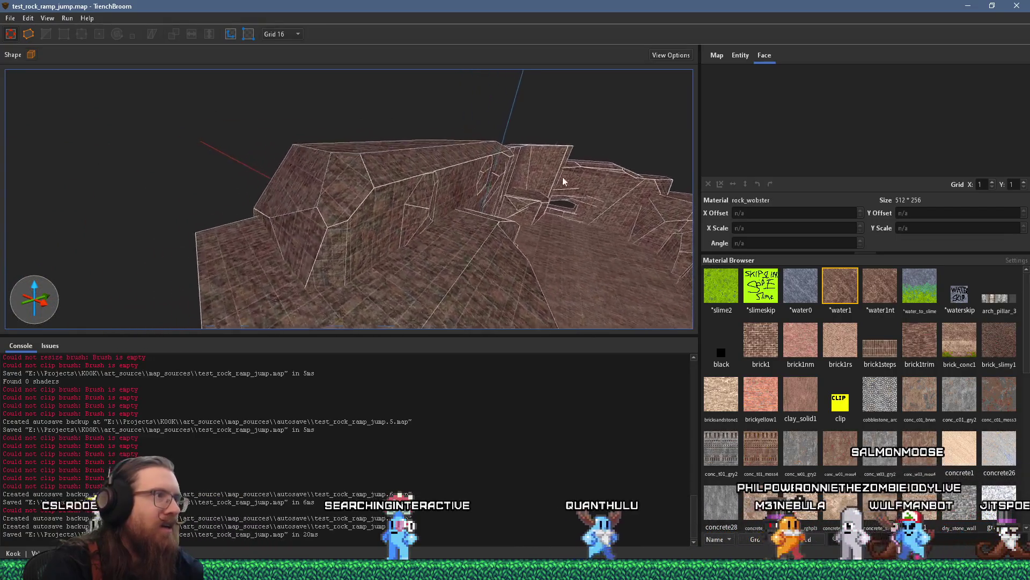
scroll(140, 175, up, 10)
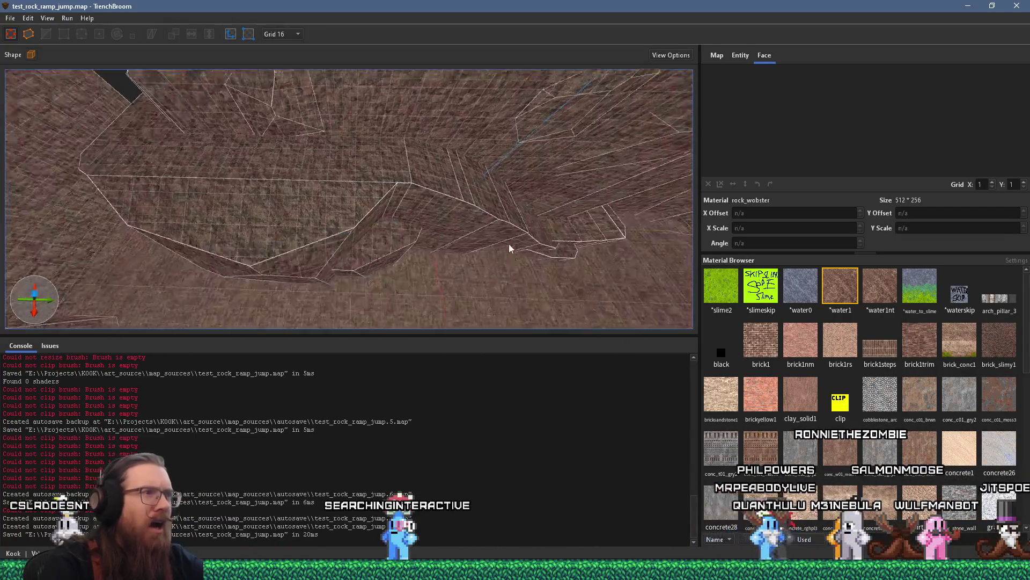
scroll(528, 161, up, 8)
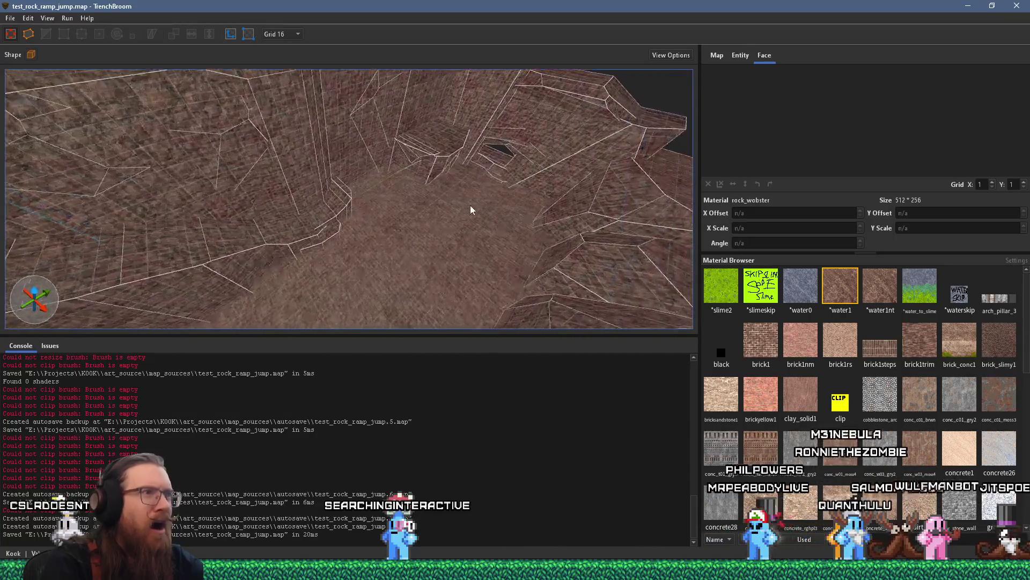
Step: Keep zooming around the rock corridor, then select a rock brush beside the ramp
scroll(440, 140, down, 10)
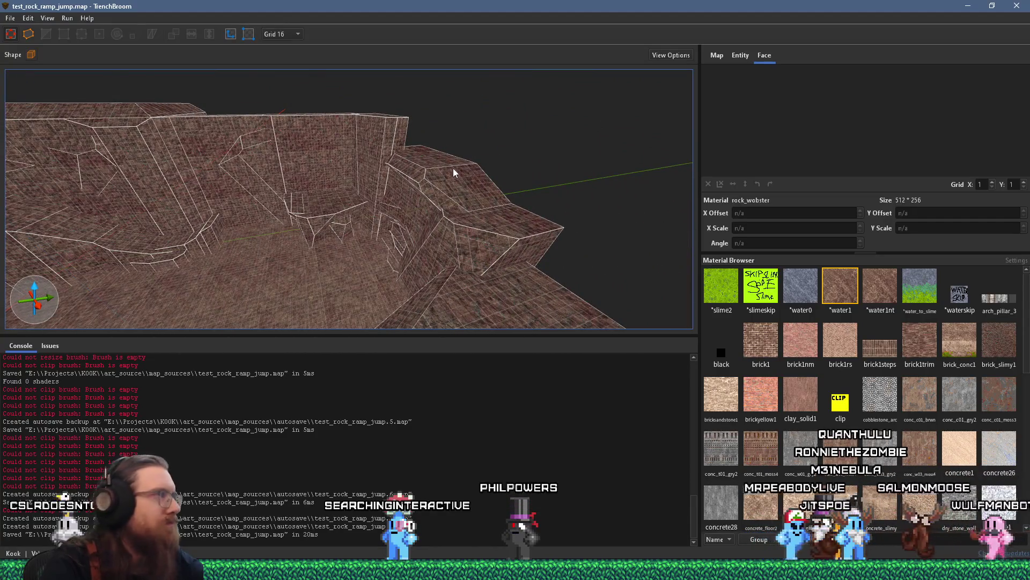
scroll(515, 181, up, 5)
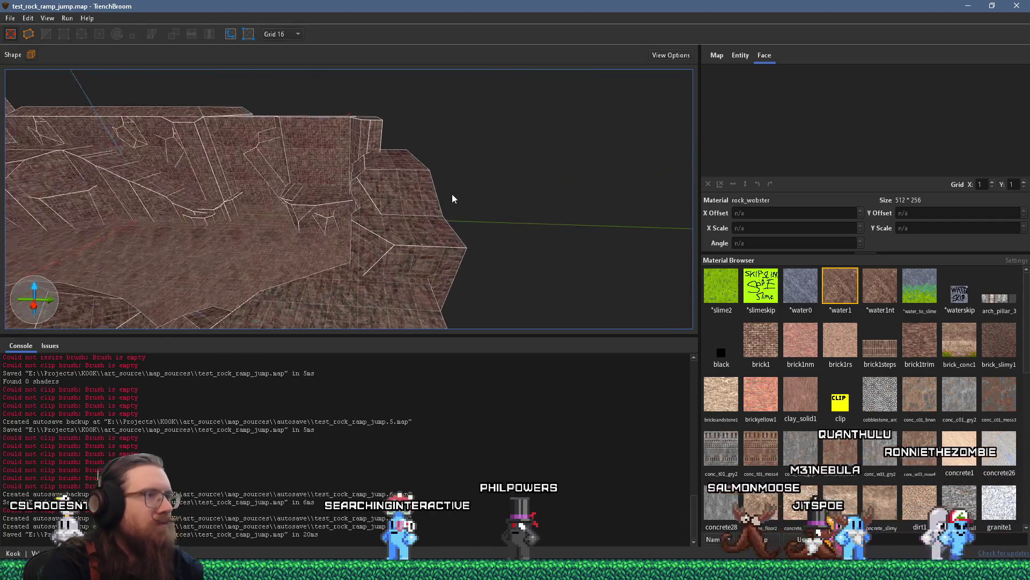
scroll(325, 193, up, 6)
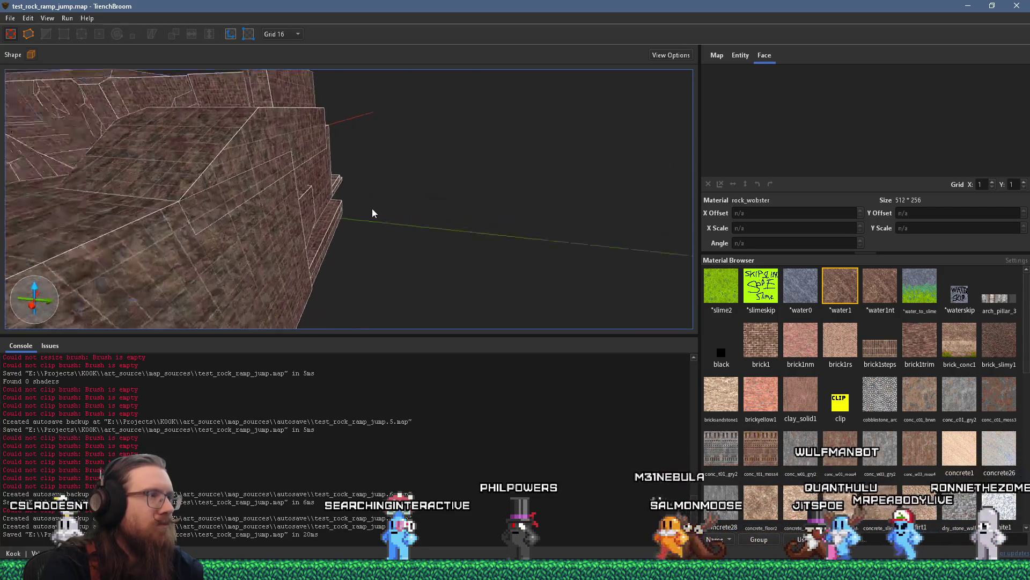
scroll(185, 158, down, 3)
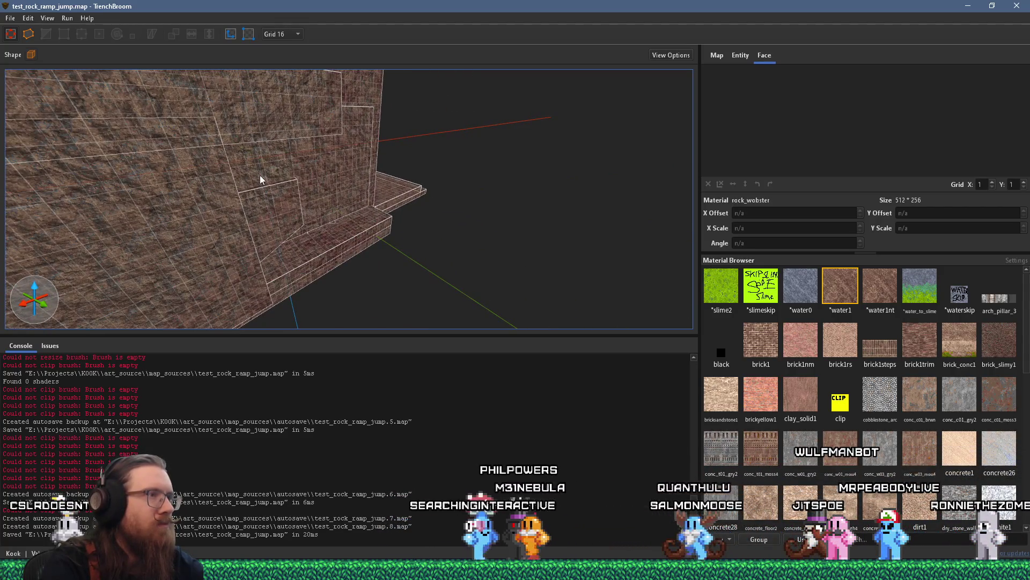
scroll(259, 174, down, 5)
scroll(257, 147, up, 10)
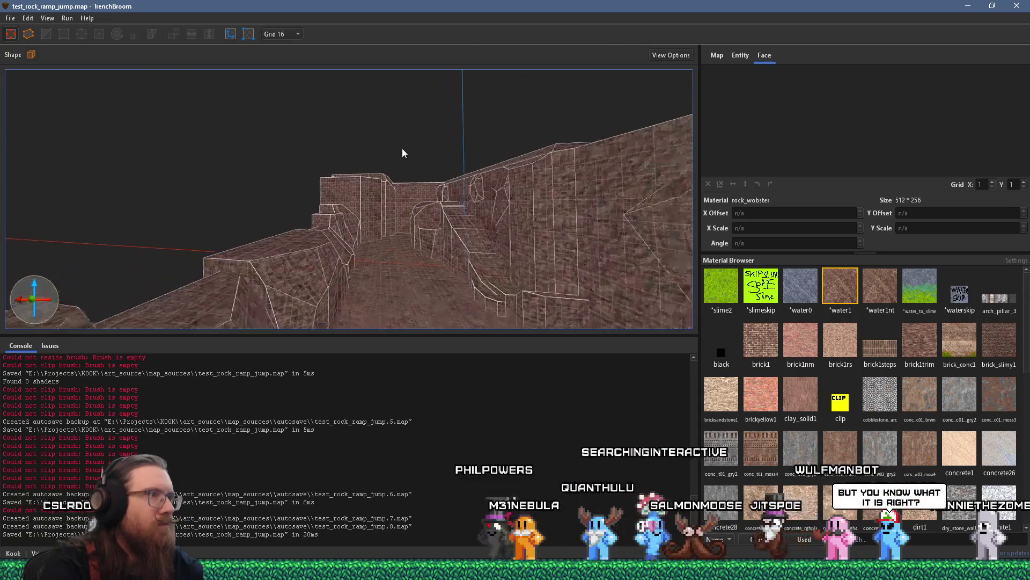
scroll(435, 178, up, 8)
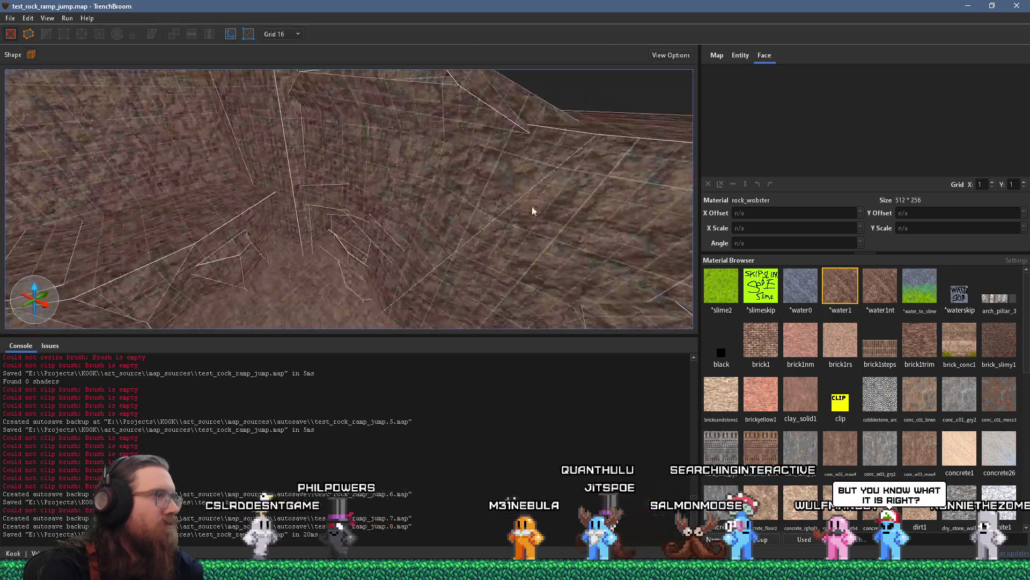
scroll(310, 168, down, 3)
click(341, 173)
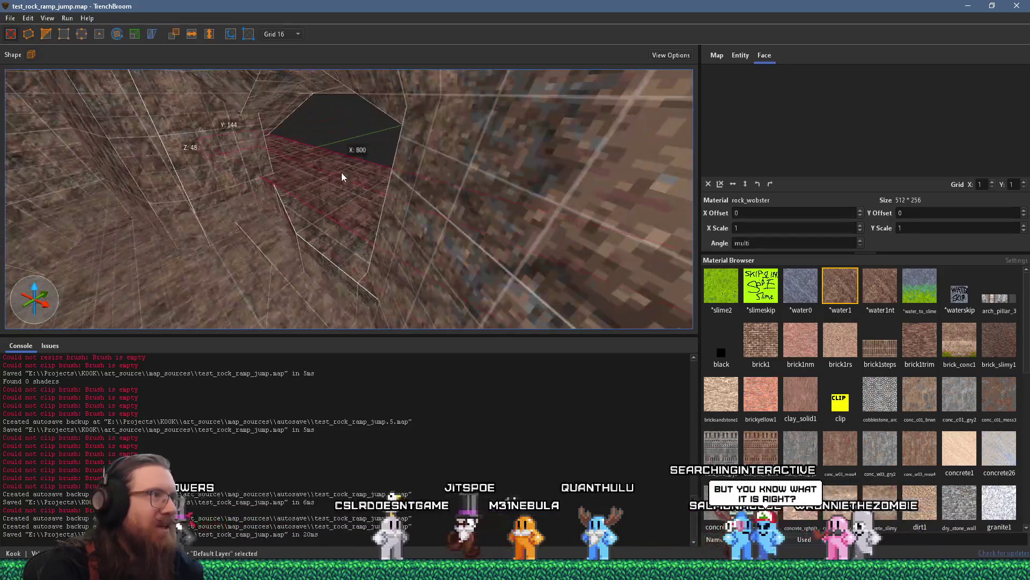
Step: Draw a tall rock box brush near the ramp and clip it thinner
scroll(372, 178, down, 8)
mouse_move(263, 175)
mouse_down()
mouse_move(409, 138)
mouse_move(315, 146)
mouse_move(221, 123)
mouse_move(388, 194)
mouse_move(282, 258)
mouse_move(394, 229)
mouse_move(467, 288)
mouse_up()
key(Escape)
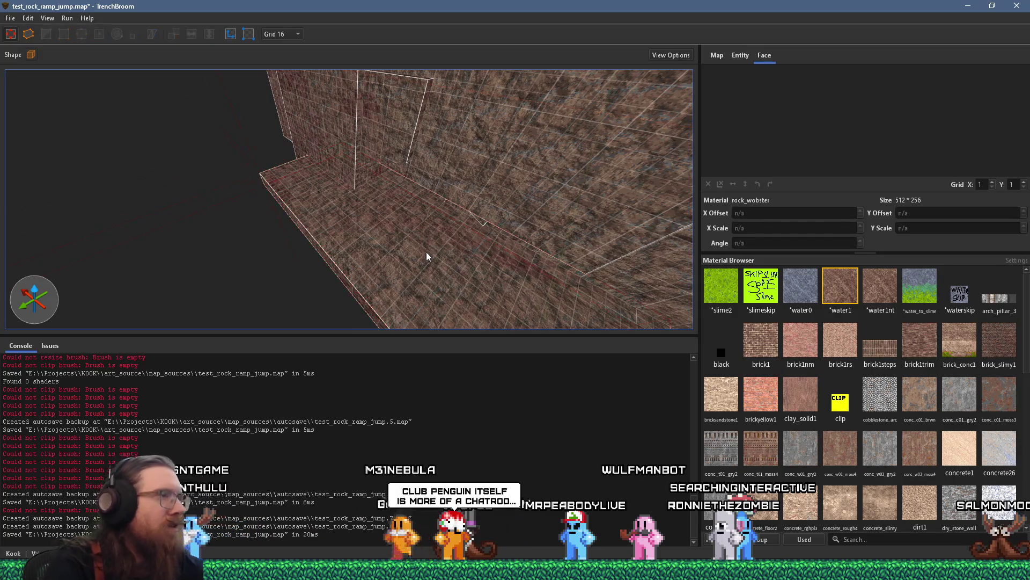
mouse_move(331, 178)
mouse_down()
mouse_move(335, 170)
mouse_move(348, 182)
mouse_move(351, 111)
mouse_up()
scroll(394, 175, up, 2)
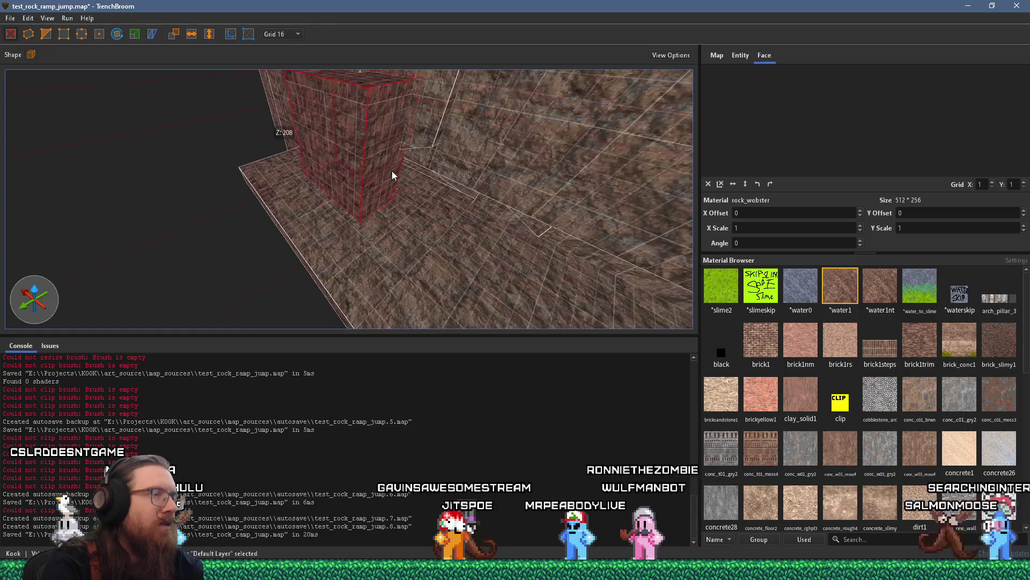
scroll(368, 266, up, 4)
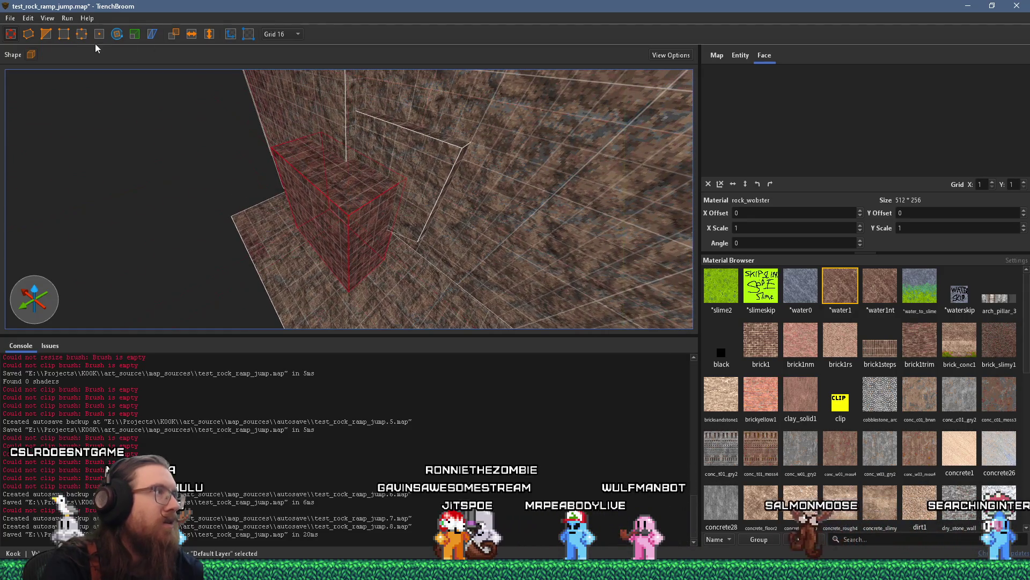
click(356, 179)
key(Return)
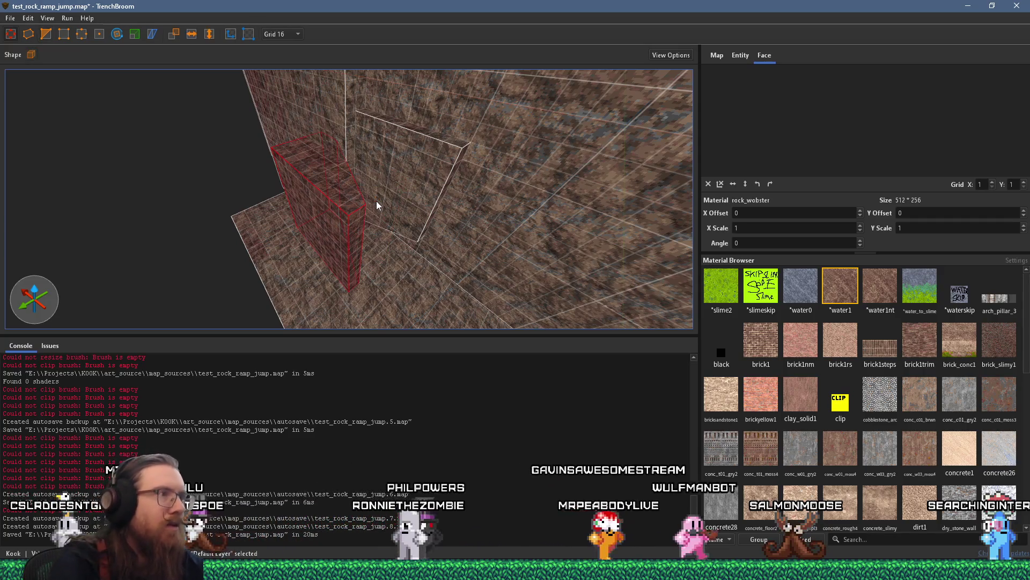
Step: Thicken the wall brush beside the slab by pushing its face outward
key(Escape)
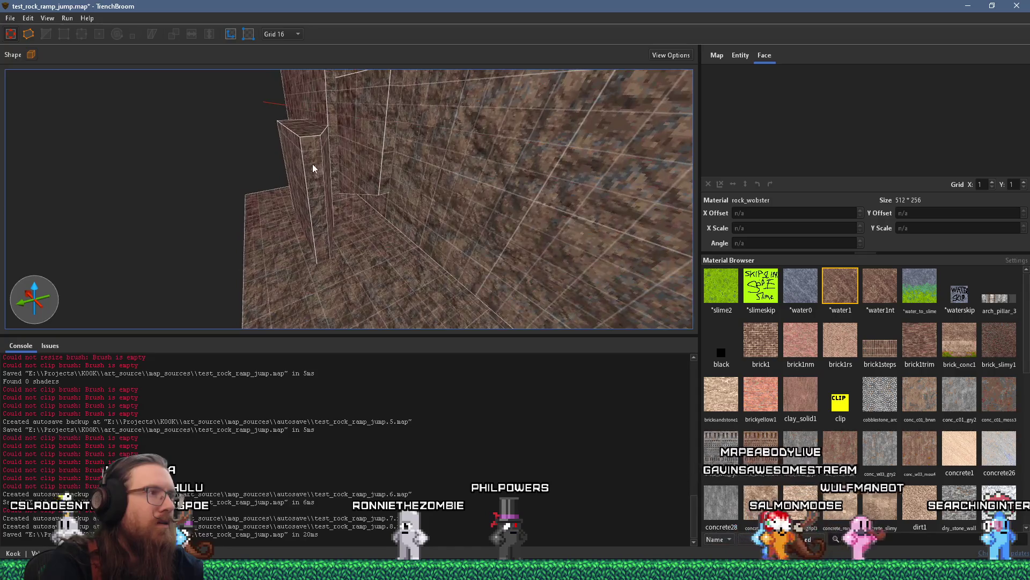
click(362, 156)
drag(309, 156, 316, 170)
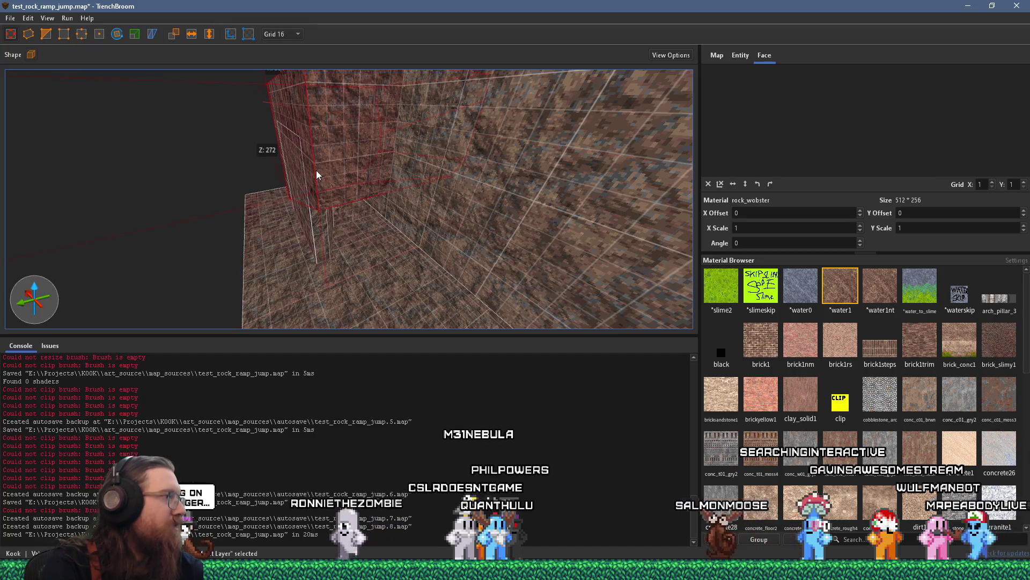
mouse_move(317, 170)
mouse_down()
mouse_move(346, 218)
mouse_move(323, 155)
mouse_move(337, 141)
mouse_move(377, 173)
mouse_up()
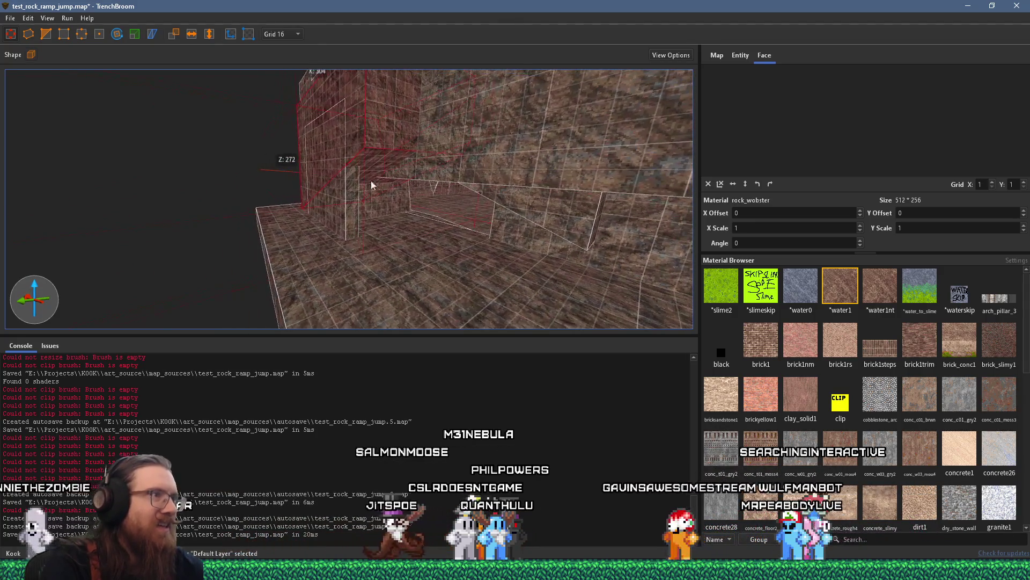
Step: Draw a new tall rock wall brush and enlarge it
key(Escape)
drag(322, 225, 321, 85)
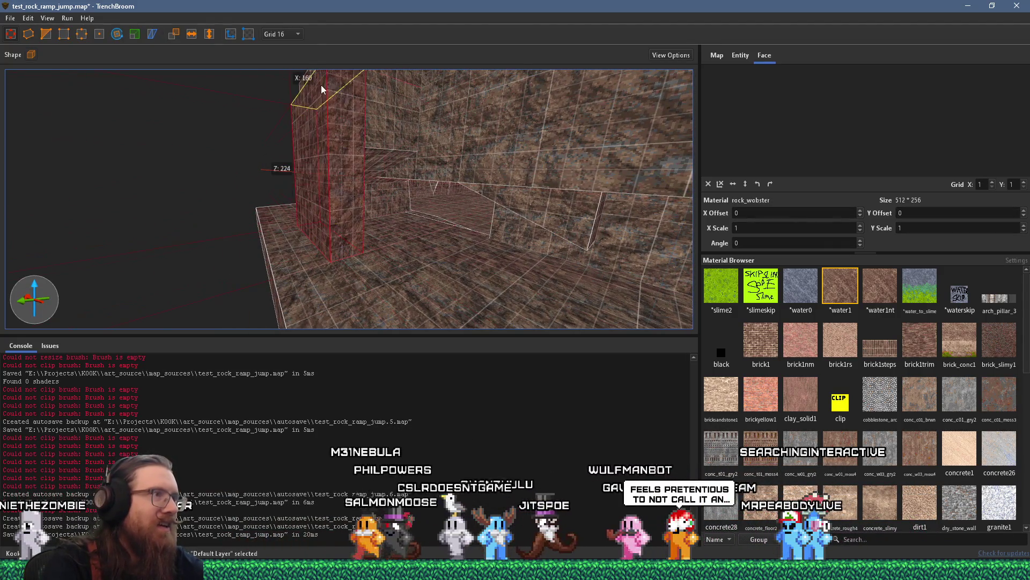
mouse_move(161, 216)
mouse_down()
mouse_move(209, 236)
mouse_move(206, 161)
mouse_move(279, 271)
mouse_move(188, 241)
mouse_move(239, 287)
mouse_move(314, 114)
mouse_move(438, 131)
mouse_move(450, 180)
mouse_up()
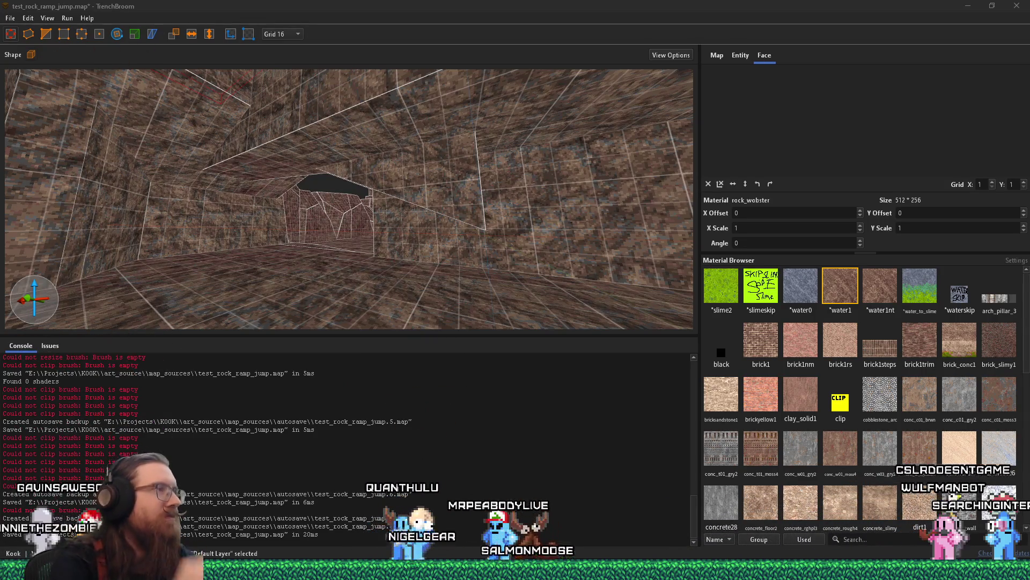
mouse_move(192, 318)
mouse_down()
mouse_move(215, 246)
mouse_move(145, 237)
mouse_move(199, 193)
mouse_move(242, 138)
mouse_move(294, 215)
mouse_move(214, 253)
mouse_up()
Step: Extend a neighbouring wall brush's face out to Y 272, undoing a stray corner vertex move
click(295, 212)
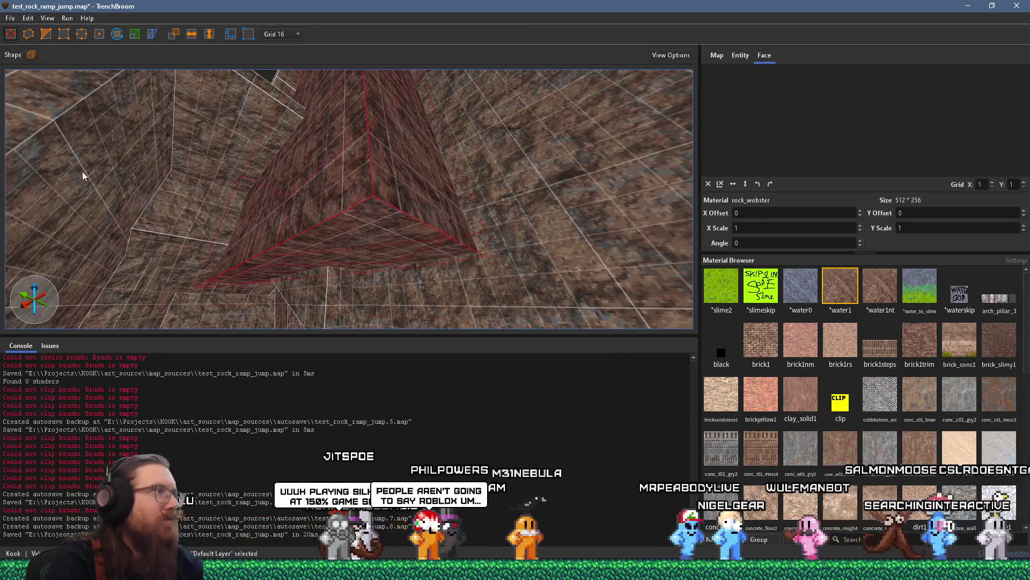
shift+click(394, 209)
drag(393, 211, 377, 175)
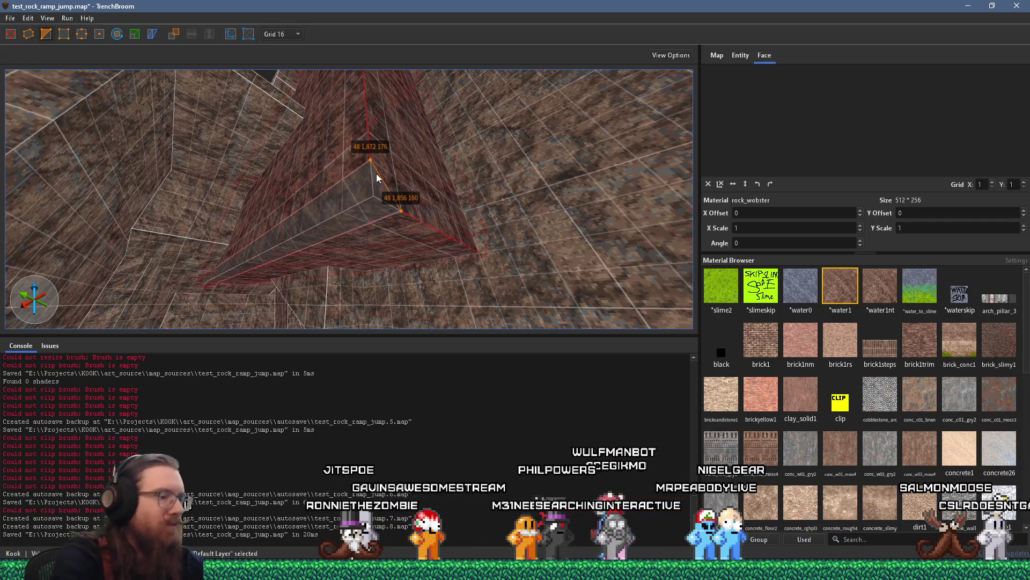
key(ctrl+z)
key(Escape)
drag(221, 108, 131, 53)
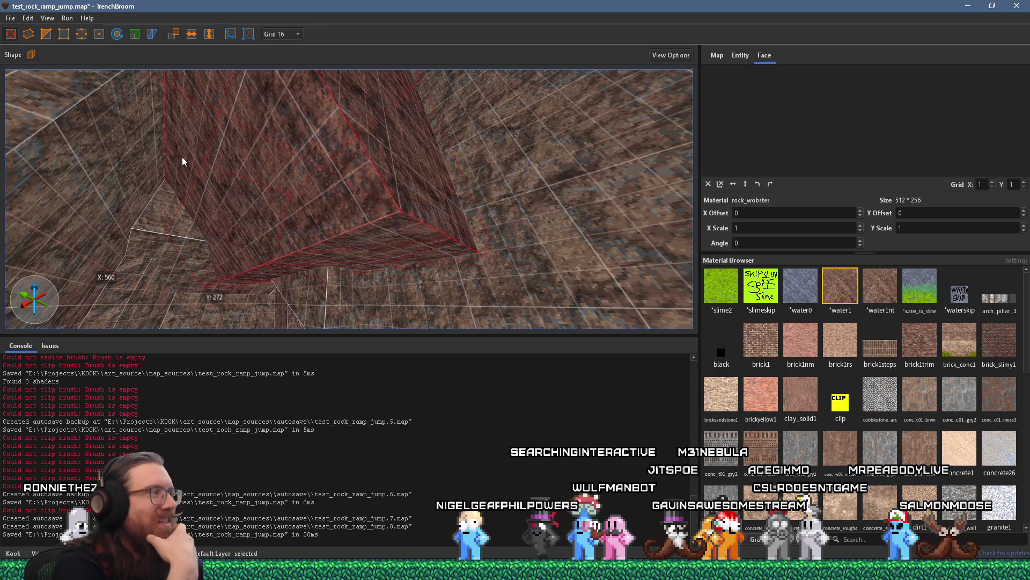
mouse_move(182, 157)
mouse_down()
mouse_move(395, 226)
mouse_move(384, 249)
mouse_move(457, 197)
mouse_move(439, 233)
mouse_move(379, 225)
mouse_move(491, 200)
mouse_move(379, 238)
mouse_move(411, 250)
mouse_move(414, 276)
mouse_move(430, 288)
mouse_move(525, 269)
mouse_move(384, 246)
mouse_move(434, 248)
mouse_move(486, 226)
mouse_move(477, 207)
mouse_move(500, 247)
mouse_move(591, 186)
mouse_move(549, 215)
mouse_move(480, 214)
mouse_move(435, 199)
mouse_move(430, 186)
mouse_move(510, 168)
mouse_move(512, 184)
mouse_move(280, 233)
mouse_move(325, 205)
mouse_up()
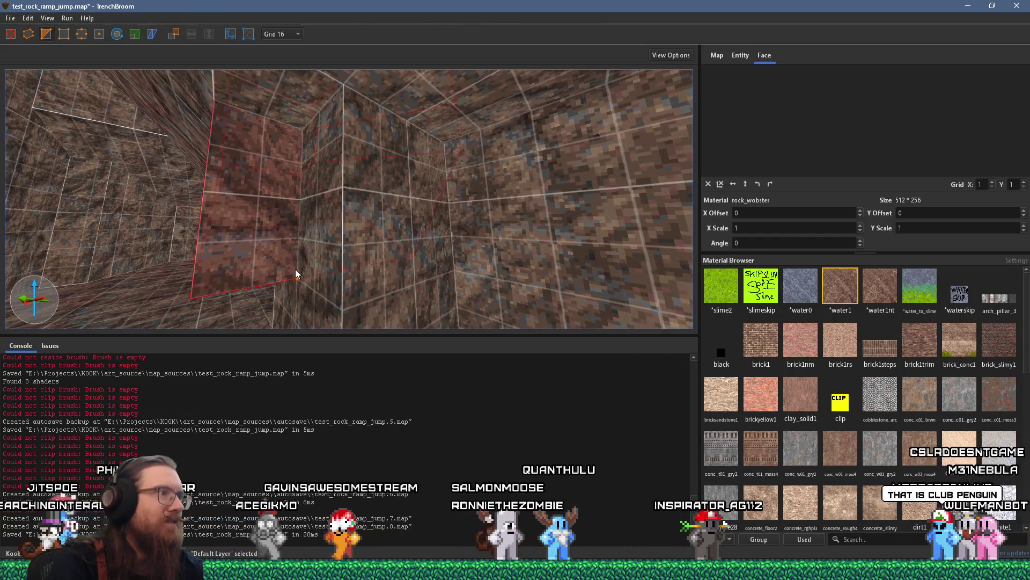
mouse_move(233, 130)
mouse_down()
mouse_move(299, 223)
mouse_move(459, 164)
mouse_move(386, 203)
mouse_up()
click(370, 220)
mouse_move(306, 233)
mouse_down()
mouse_move(370, 220)
mouse_move(357, 211)
mouse_up()
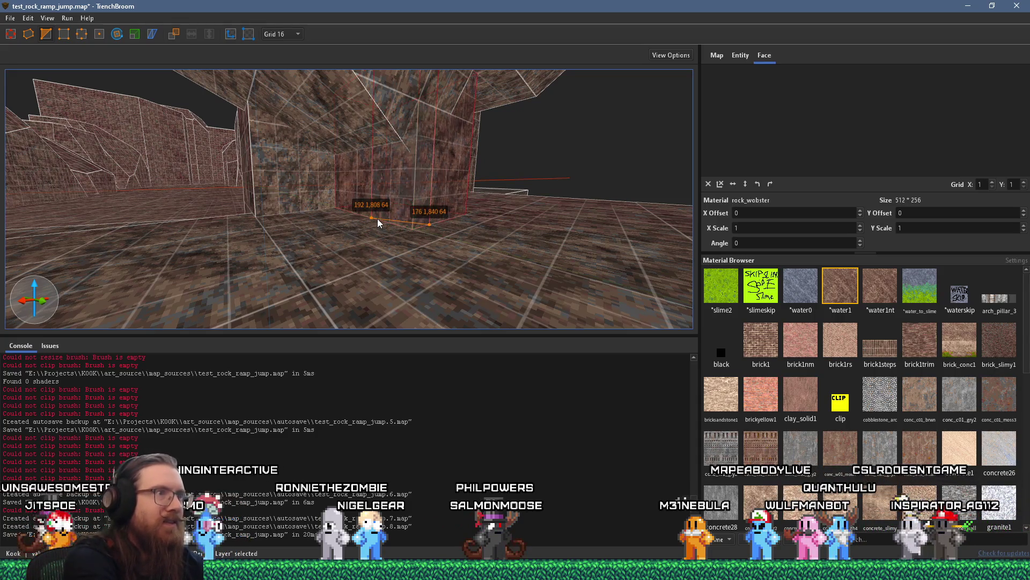
mouse_move(500, 220)
mouse_down()
mouse_move(501, 168)
mouse_move(419, 215)
mouse_move(304, 232)
mouse_move(301, 249)
mouse_move(382, 234)
mouse_move(411, 226)
mouse_move(244, 247)
mouse_move(256, 234)
mouse_up()
mouse_move(375, 241)
mouse_down()
mouse_move(315, 258)
mouse_move(334, 249)
mouse_move(324, 253)
mouse_up()
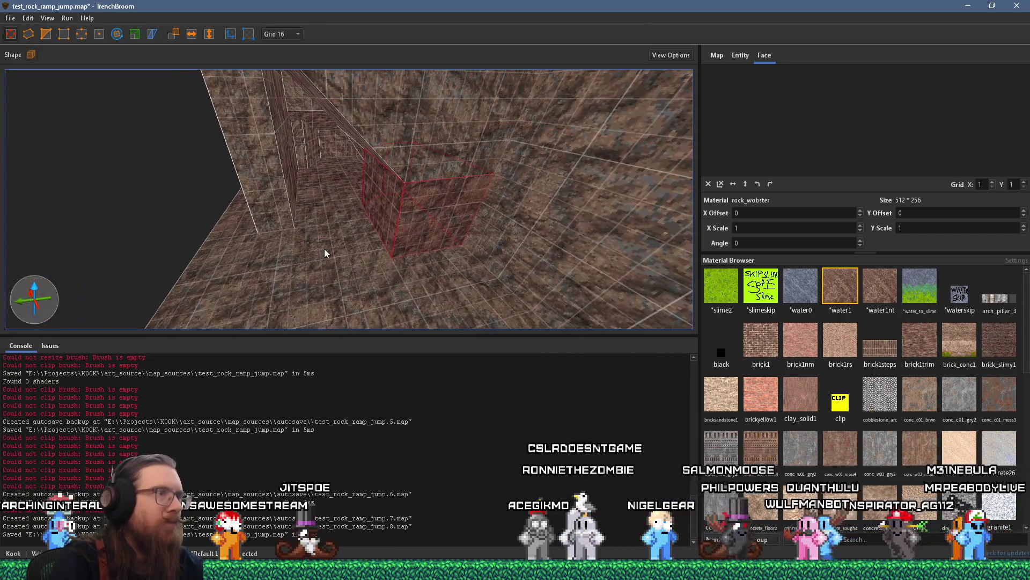
Step: Save the map, compile it with the qbsp profile into the levels folder, and close the Compile dialog
click(17, 18)
click(32, 54)
click(73, 31)
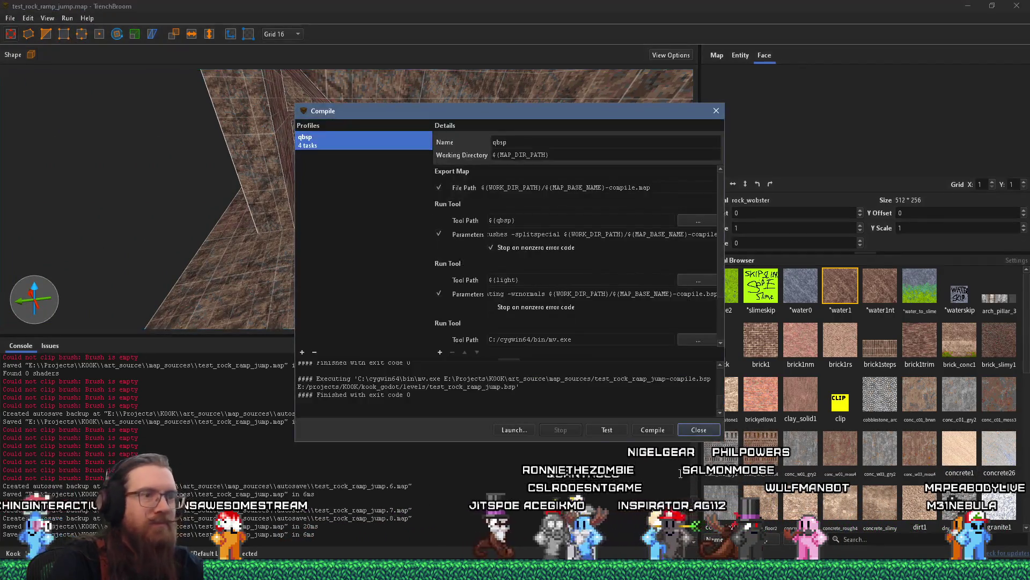
click(660, 427)
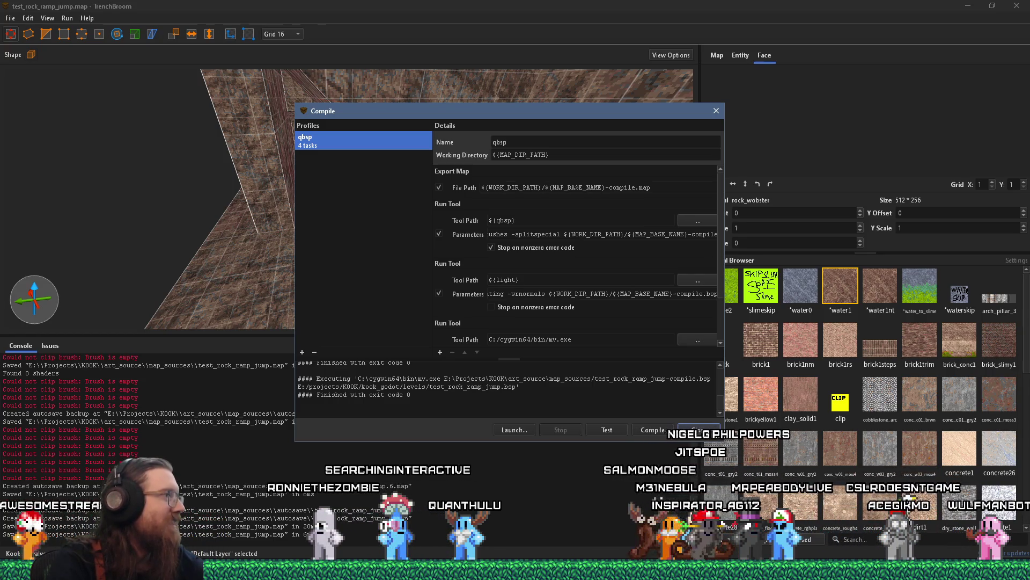
click(699, 431)
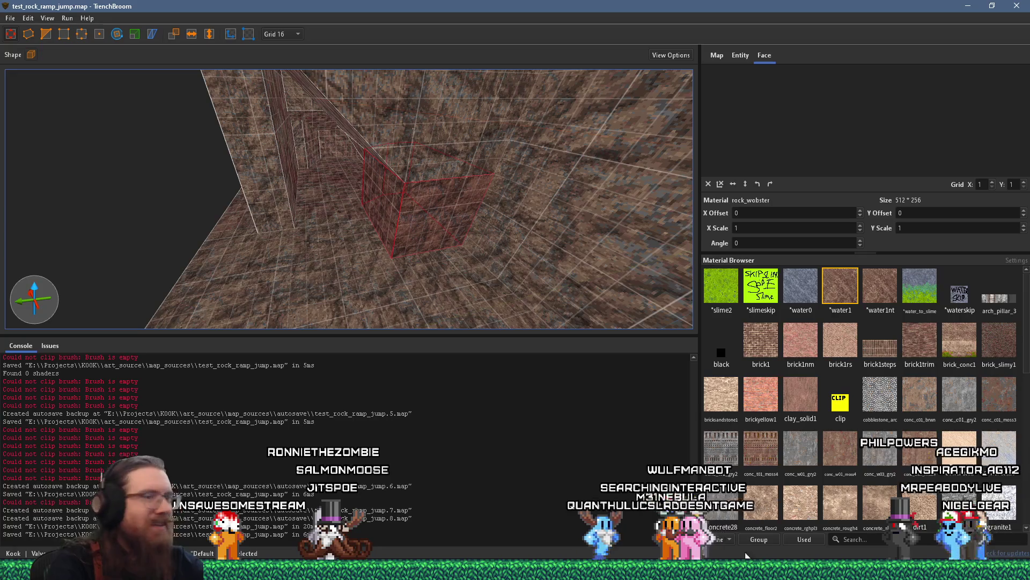
key(alt+Tab)
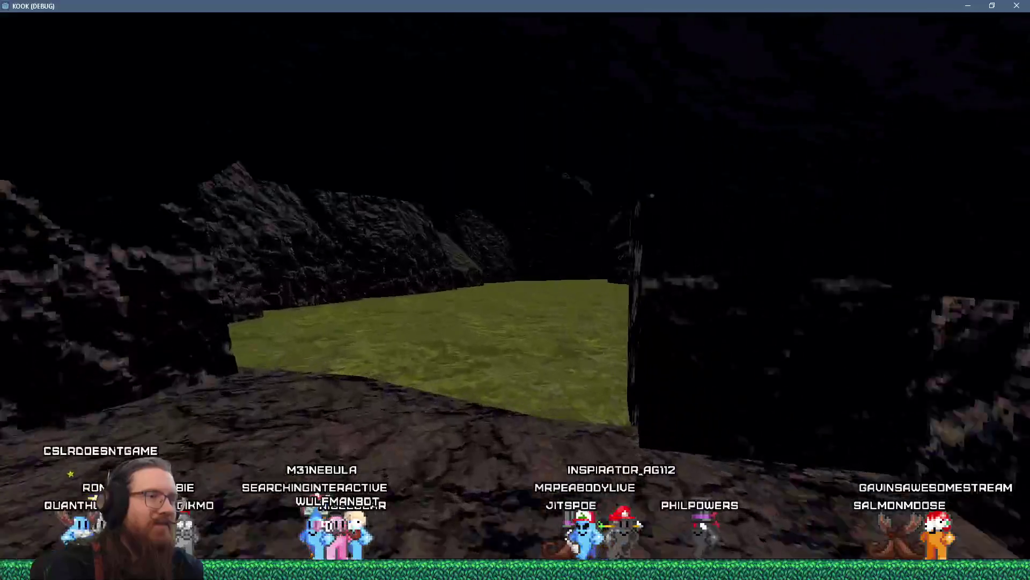
Step: Open the developer console and enter the quit command to exit the game
key(grave)
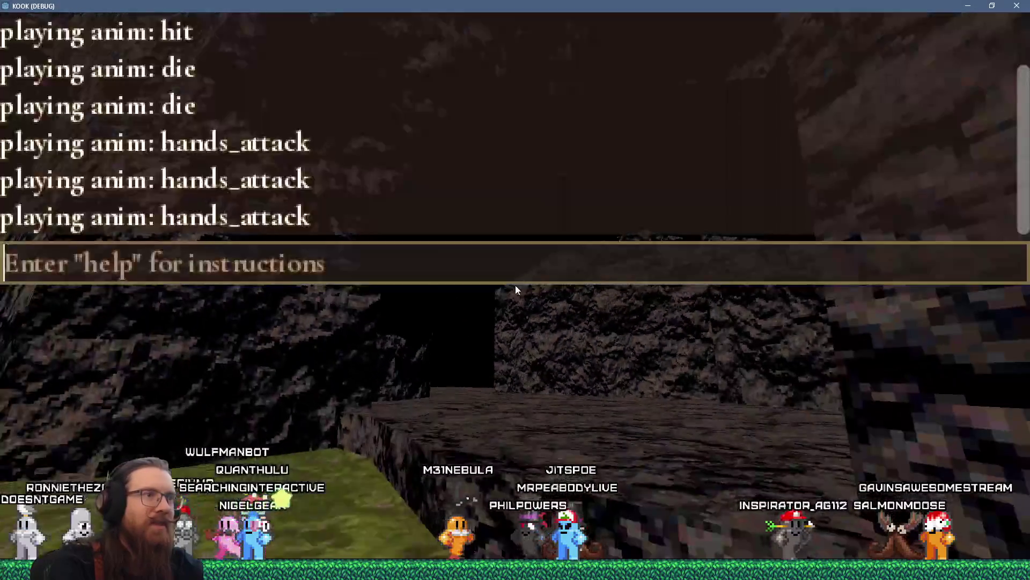
text(quit)
key(Return)
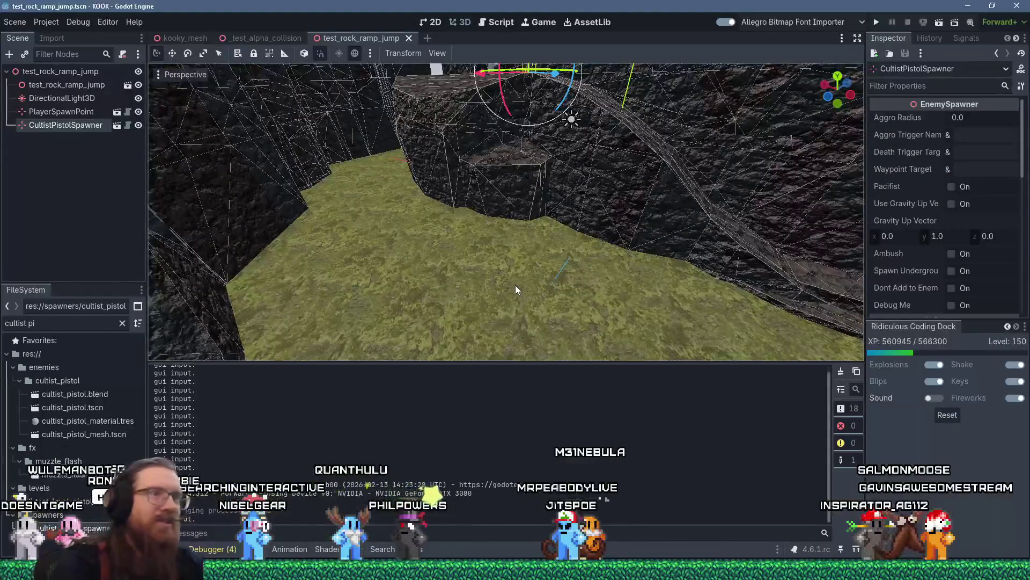
Step: Enable Shadow on the level's DirectionalLight3D
click(71, 100)
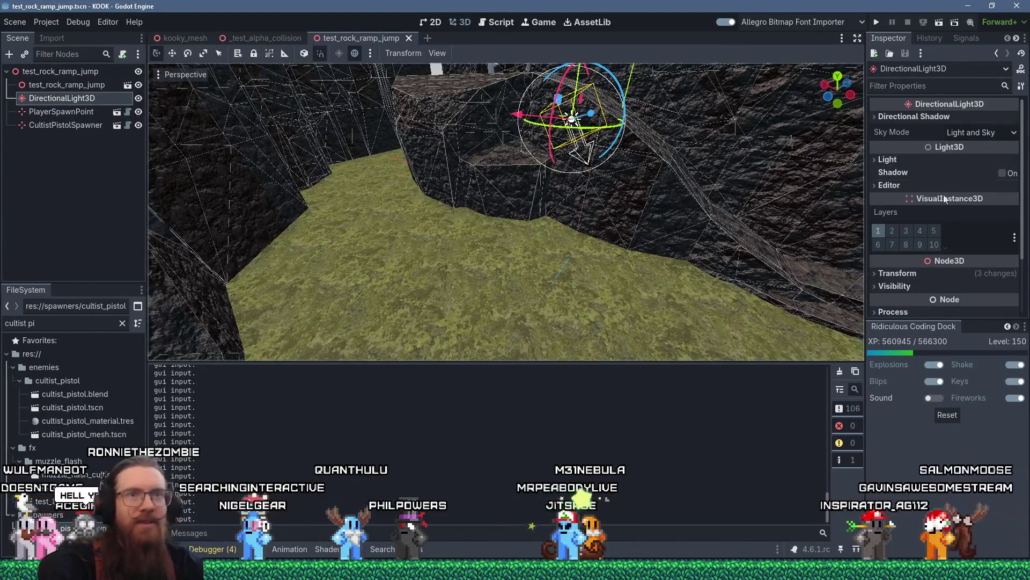
click(1001, 173)
key(f)
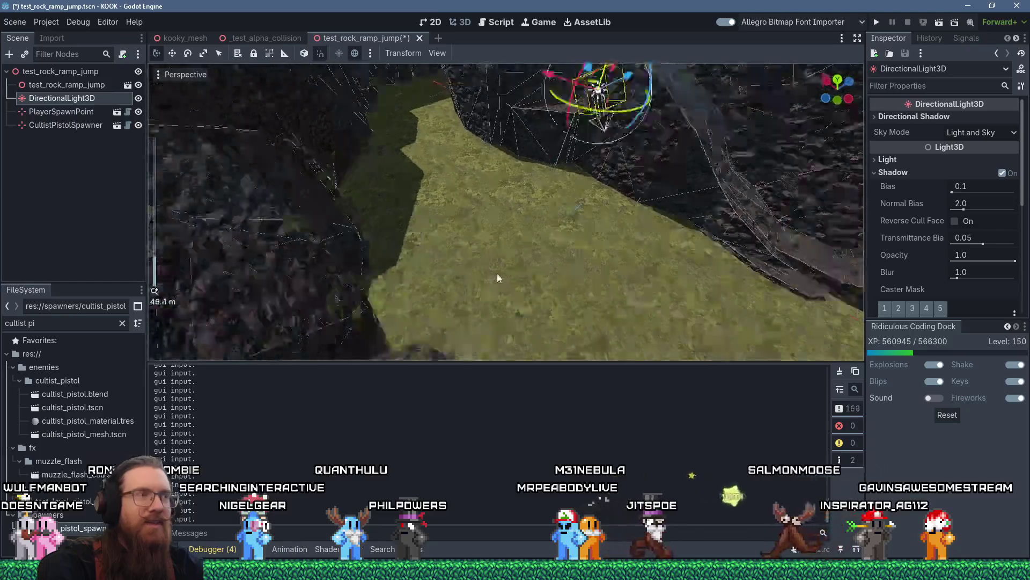
scroll(443, 302, down, 3)
mouse_move(443, 302)
mouse_down()
mouse_move(406, 293)
mouse_move(497, 239)
mouse_move(440, 254)
mouse_up()
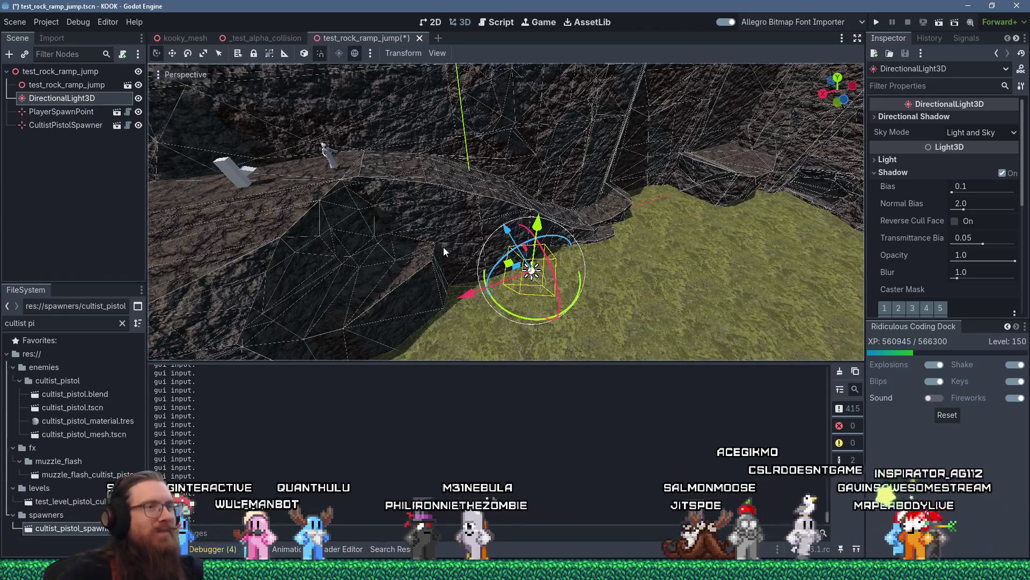
Step: Orbit over the grassy rock ramp to check the shadows, then save and run the game
drag(443, 247, 483, 268)
scroll(506, 212, down, 5)
drag(589, 268, 641, 271)
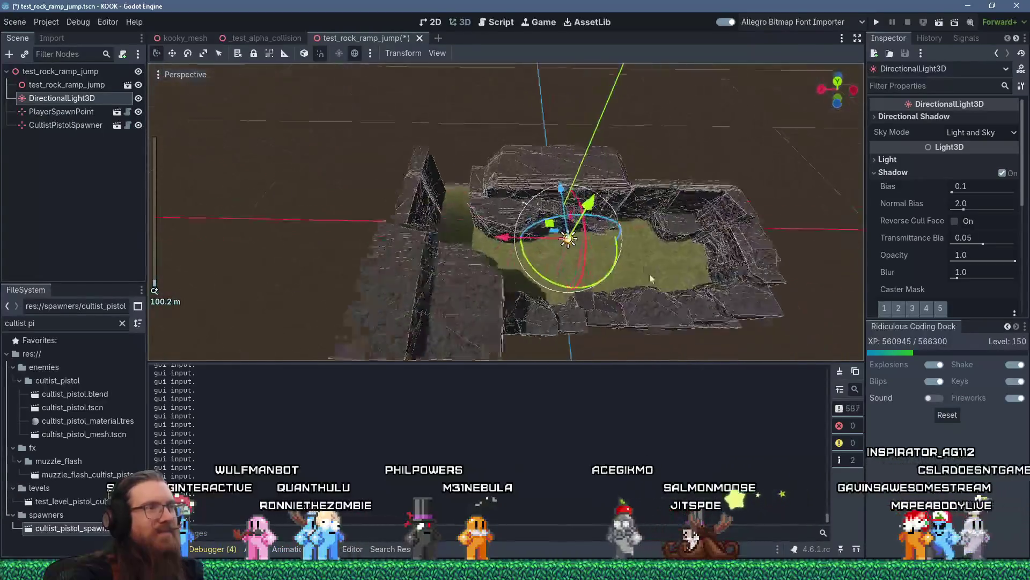
scroll(674, 273, up, 10)
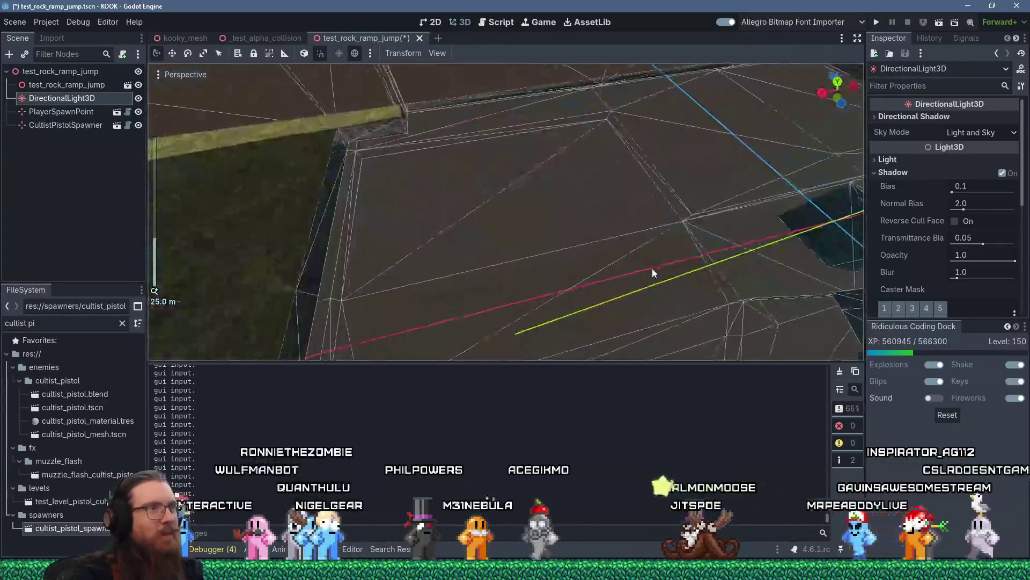
scroll(652, 268, down, 4)
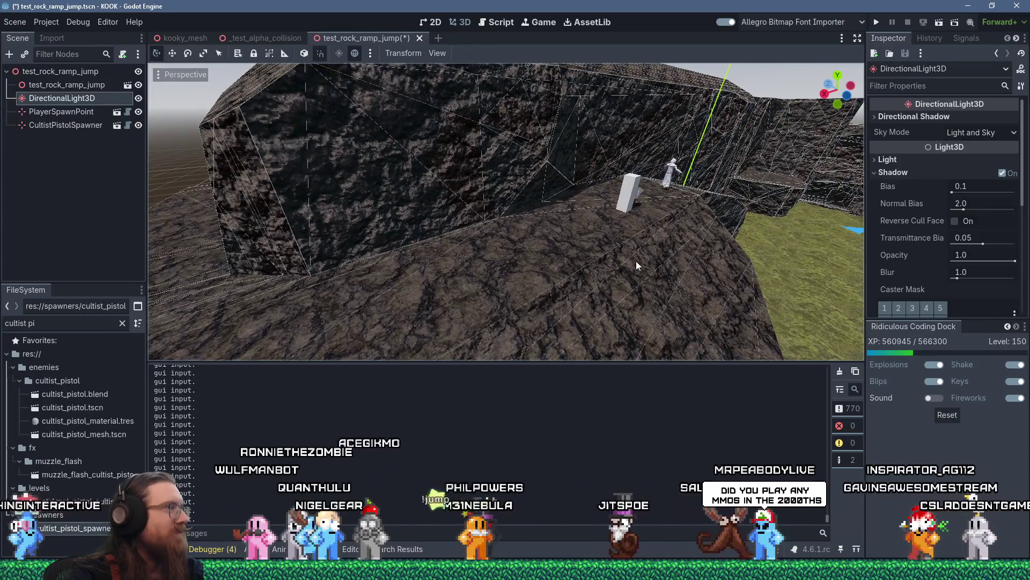
mouse_move(650, 260)
mouse_down()
mouse_move(590, 252)
mouse_move(622, 264)
mouse_up()
scroll(554, 261, down, 3)
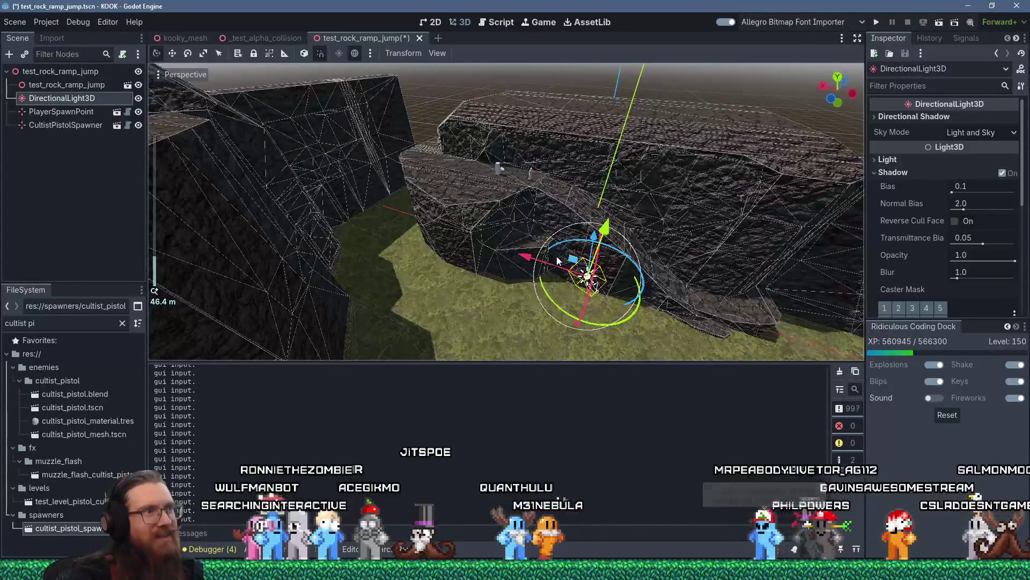
scroll(558, 259, down, 2)
mouse_move(558, 258)
mouse_down()
mouse_move(713, 264)
mouse_move(648, 283)
mouse_move(524, 286)
mouse_move(472, 198)
mouse_move(519, 200)
mouse_move(650, 258)
mouse_up()
mouse_move(583, 267)
mouse_down()
mouse_move(643, 280)
mouse_move(615, 299)
mouse_up()
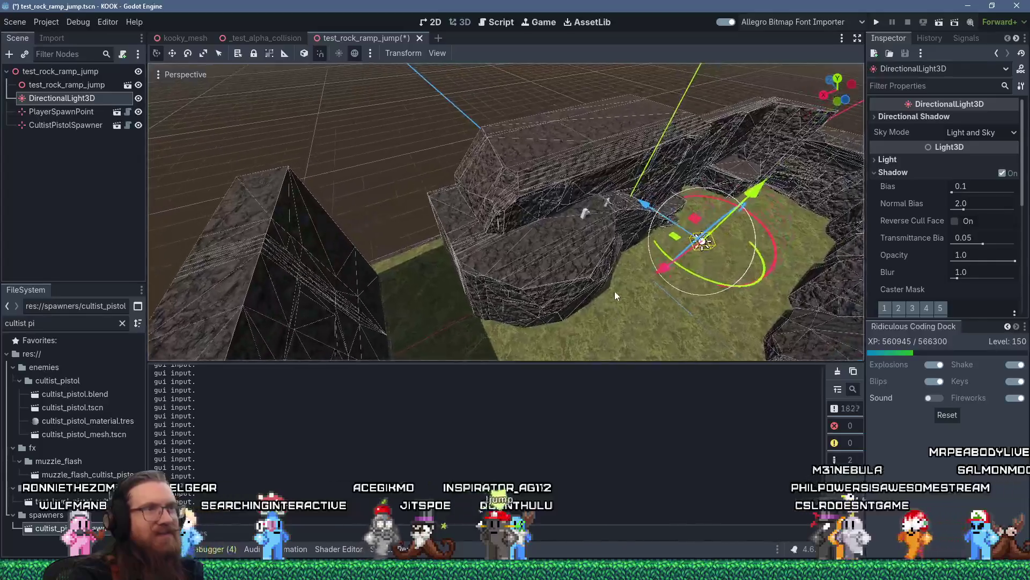
click(874, 23)
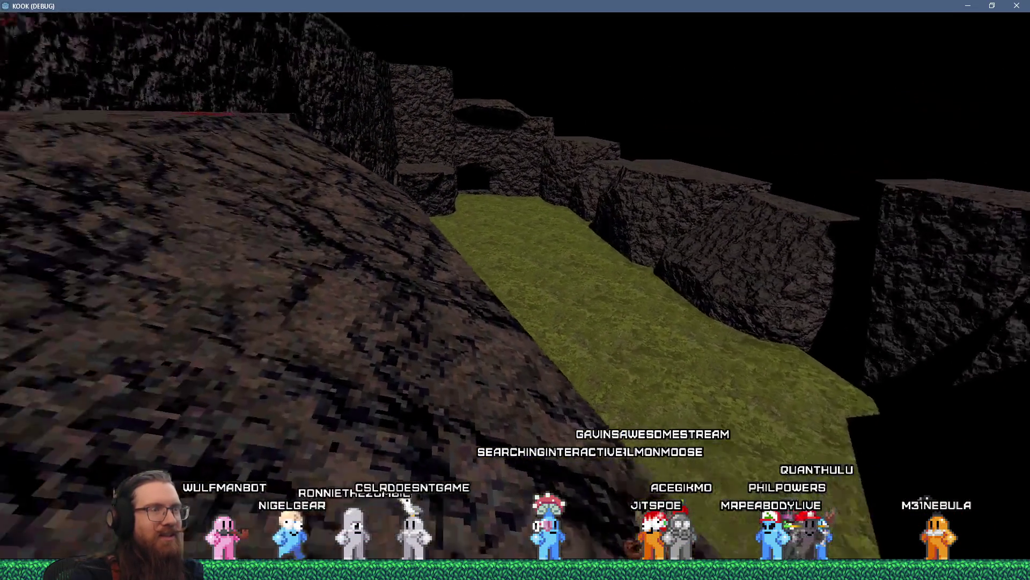
Step: Open the developer console and enter quit to leave the test run
key(grave)
text(qu)
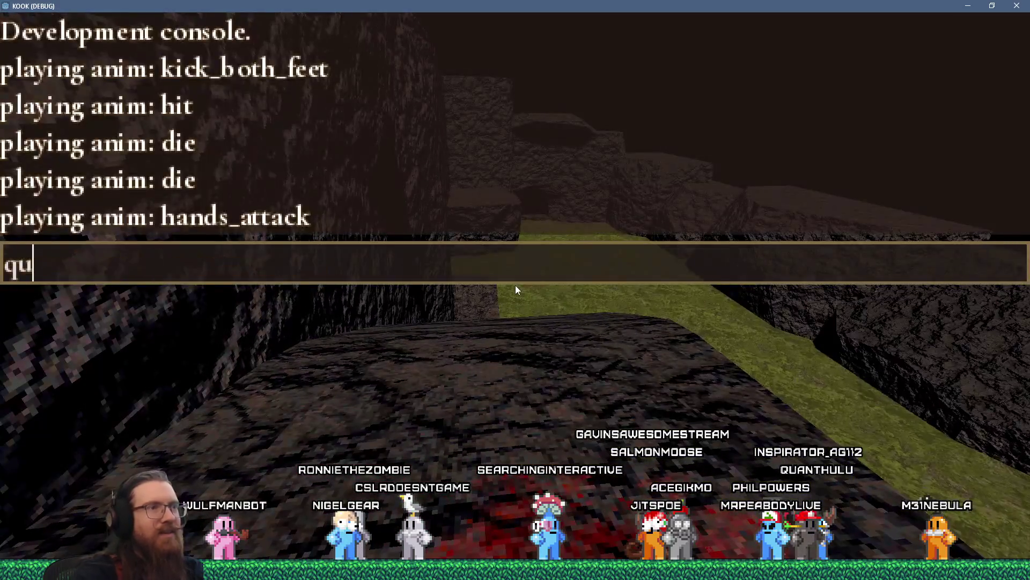
text(t)
key(Return)
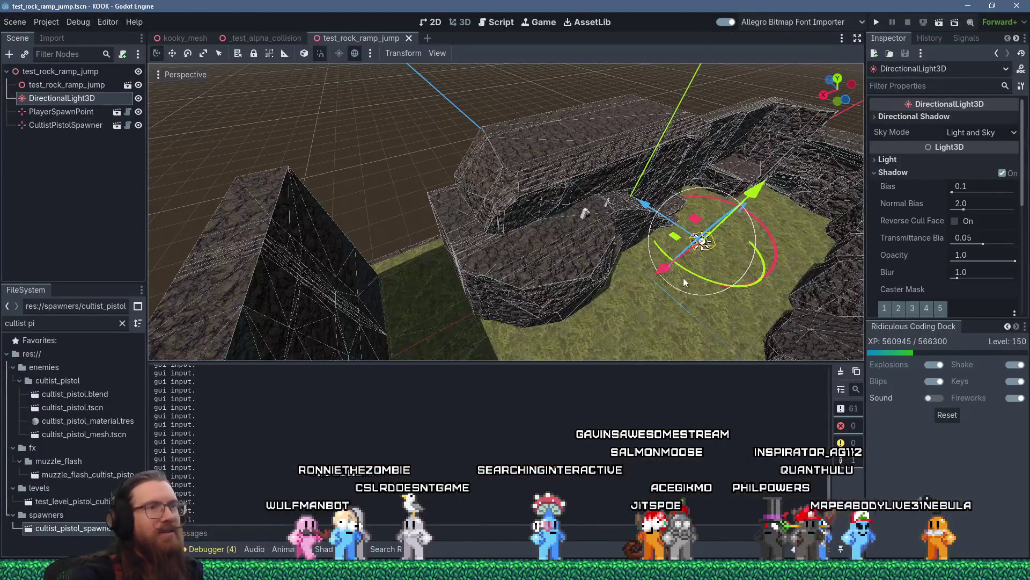
Step: Rotate the DirectionalLight3D to change the shadow direction across the grass ramp
scroll(573, 190, up, 2)
mouse_move(574, 190)
mouse_down()
mouse_move(490, 220)
mouse_move(582, 270)
mouse_up()
mouse_move(563, 206)
mouse_down()
mouse_move(555, 168)
mouse_move(571, 165)
mouse_up()
scroll(571, 165, up, 3)
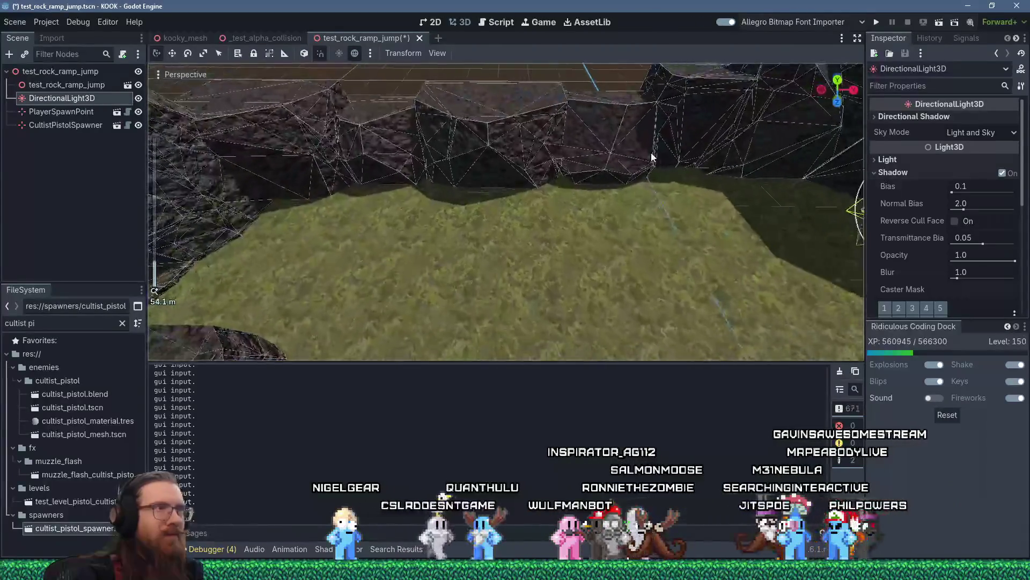
mouse_move(652, 158)
mouse_down()
mouse_move(495, 172)
mouse_move(529, 120)
mouse_move(544, 117)
mouse_move(524, 132)
mouse_up()
scroll(529, 120, down, 2)
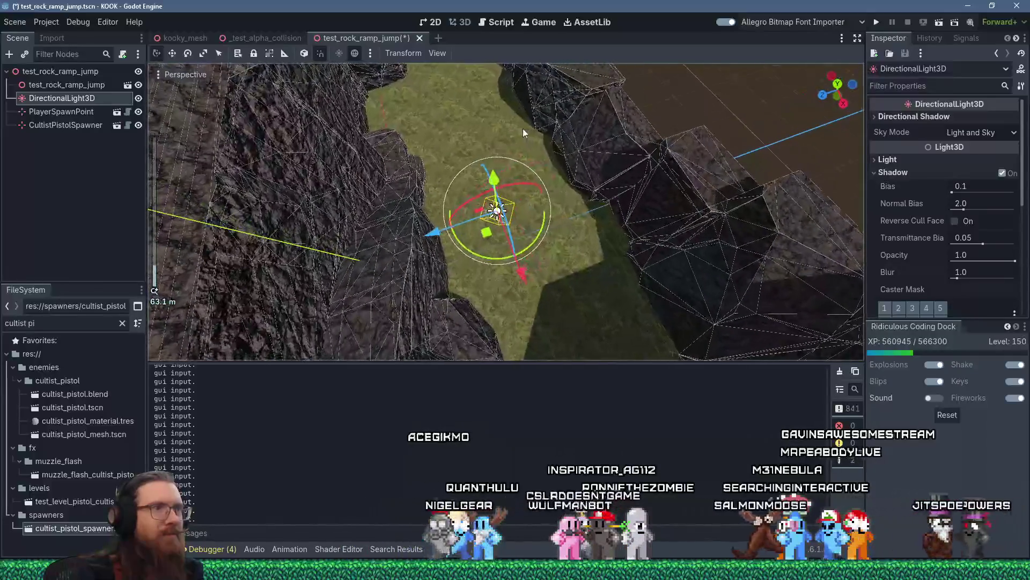
mouse_move(550, 226)
mouse_down()
mouse_move(557, 217)
mouse_move(548, 232)
mouse_move(525, 132)
mouse_move(478, 143)
mouse_move(472, 183)
mouse_move(458, 186)
mouse_move(584, 313)
mouse_move(514, 209)
mouse_move(529, 232)
mouse_move(513, 174)
mouse_move(522, 182)
mouse_move(510, 249)
mouse_up()
scroll(490, 310, up, 5)
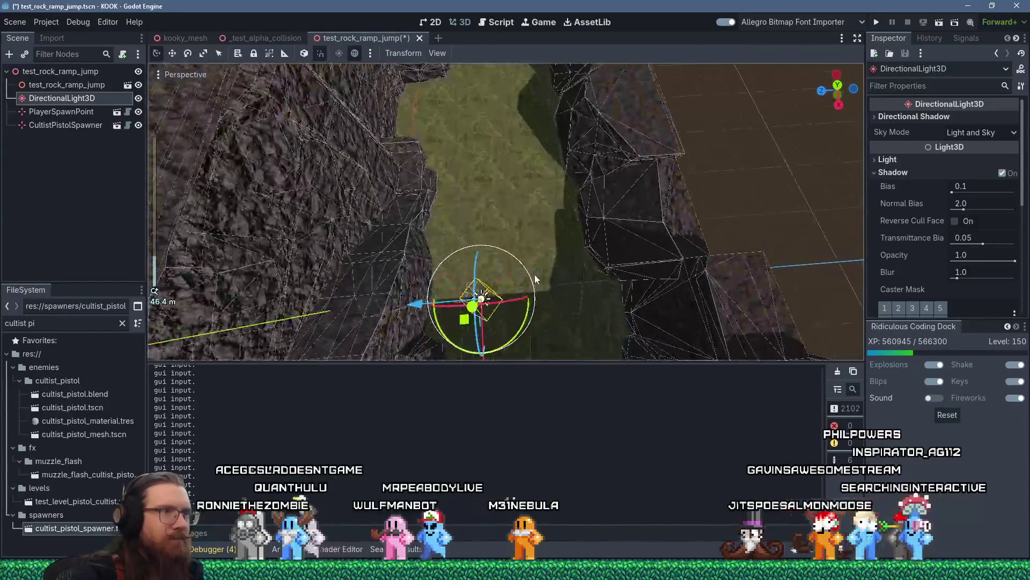
mouse_move(500, 276)
mouse_down()
mouse_move(512, 279)
mouse_move(503, 289)
mouse_move(579, 179)
mouse_move(573, 202)
mouse_move(534, 177)
mouse_move(432, 187)
mouse_move(498, 192)
mouse_move(624, 283)
mouse_up()
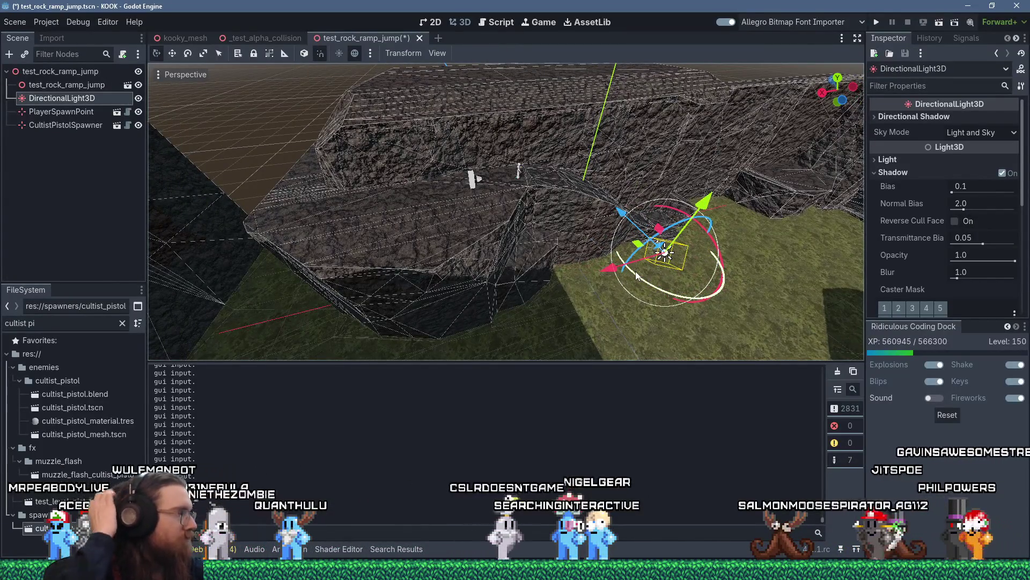
Step: Inspect the rock wall shadows up close, then save the scene and run the game
mouse_move(599, 262)
mouse_down()
mouse_move(453, 216)
mouse_move(296, 185)
mouse_move(326, 144)
mouse_move(387, 132)
mouse_move(533, 281)
mouse_move(638, 246)
mouse_up()
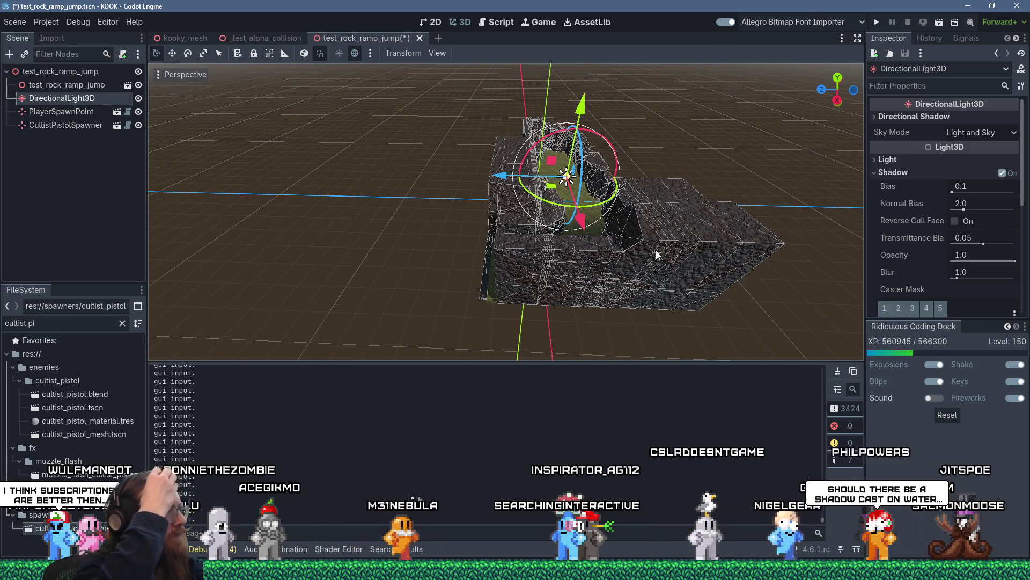
mouse_move(620, 201)
mouse_down()
mouse_move(496, 254)
mouse_move(563, 238)
mouse_move(466, 224)
mouse_move(662, 242)
mouse_move(679, 256)
mouse_move(638, 255)
mouse_up()
scroll(496, 254, up, 3)
scroll(563, 238, up, 3)
scroll(679, 256, down, 2)
scroll(638, 255, down, 3)
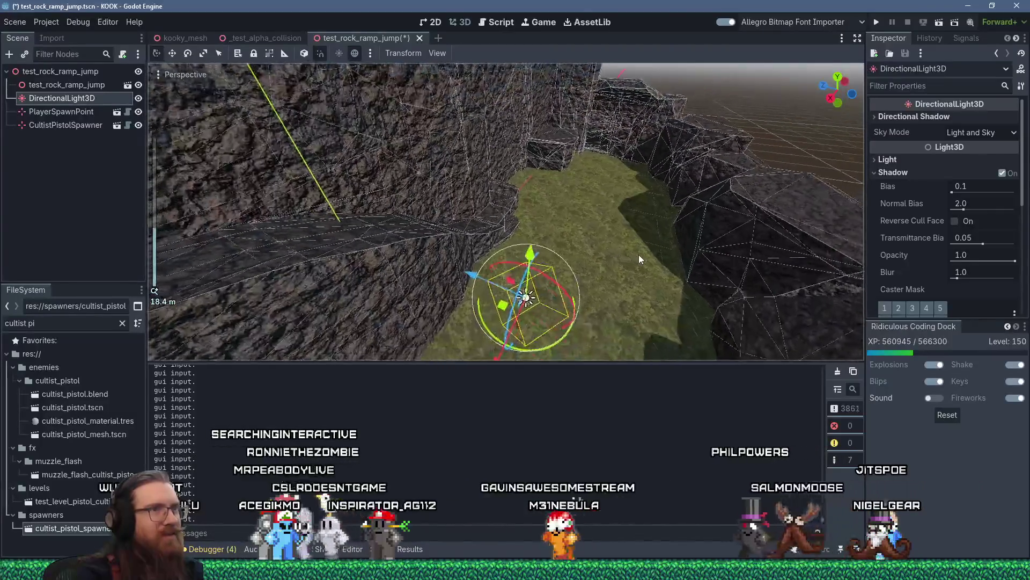
click(876, 25)
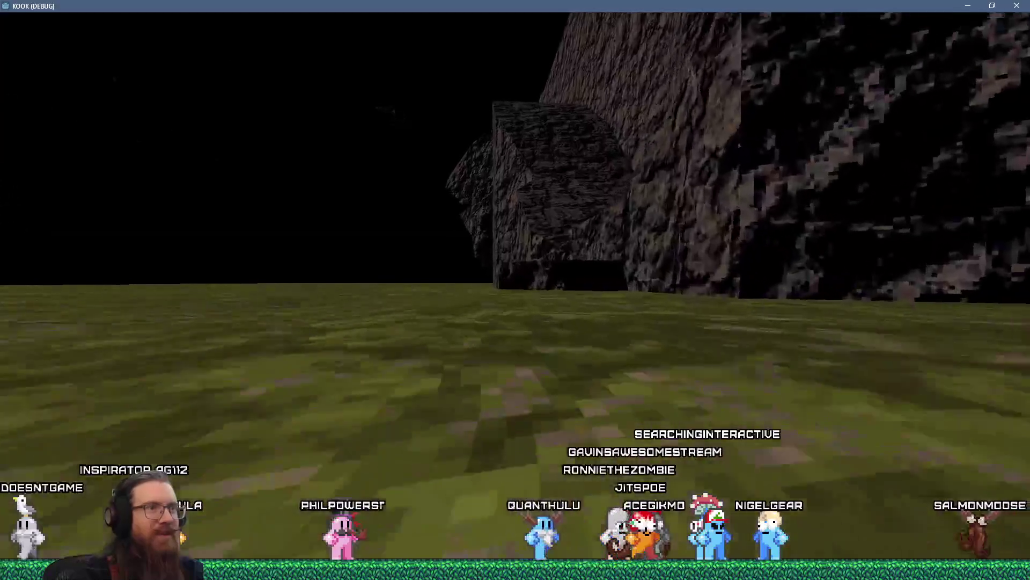
Step: Reload the test_rock_ramp_jump map by recalling the previous console command
key(grave)
key(Up)
key(Up)
key(Return)
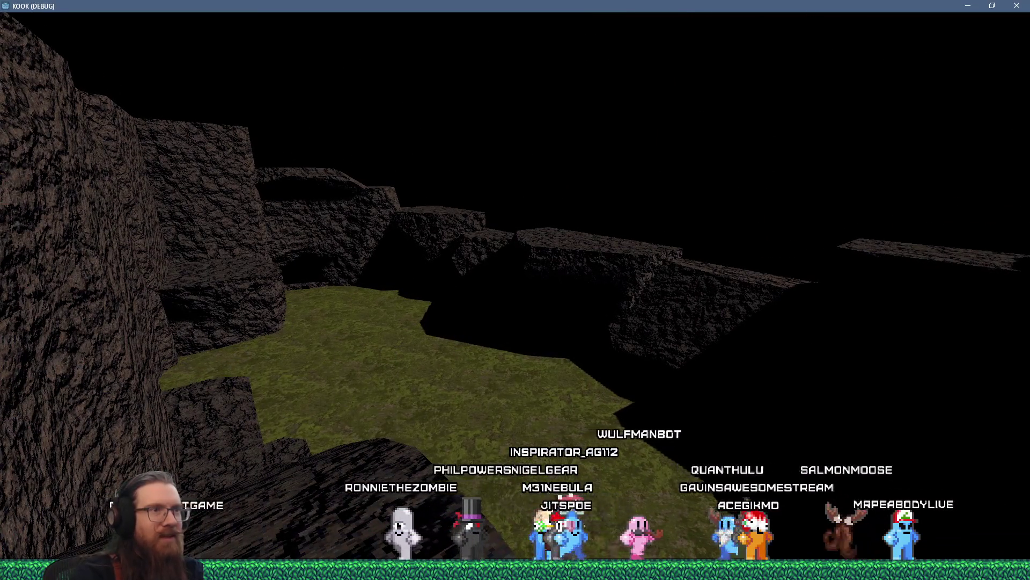
Step: Quit the game with the quit command in the developer console
key(grave)
text(quit)
key(Return)
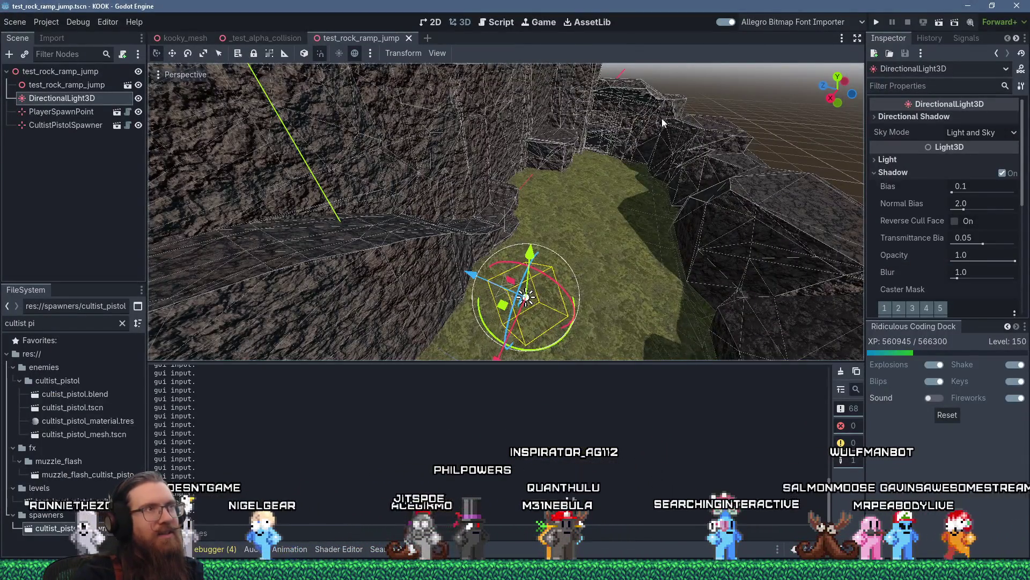
Step: Add a VoxelGI child node under the scene root
click(53, 75)
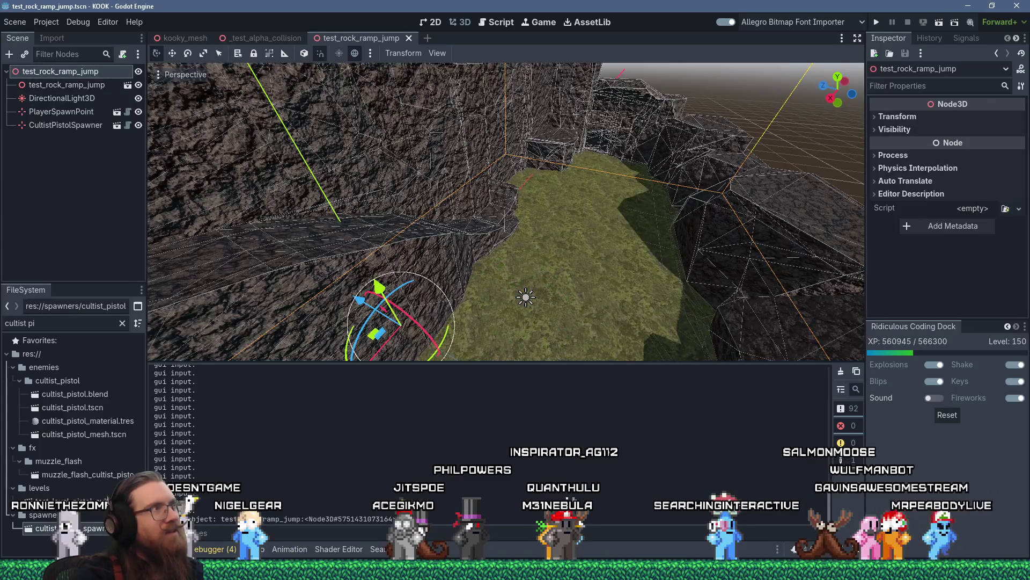
click(9, 54)
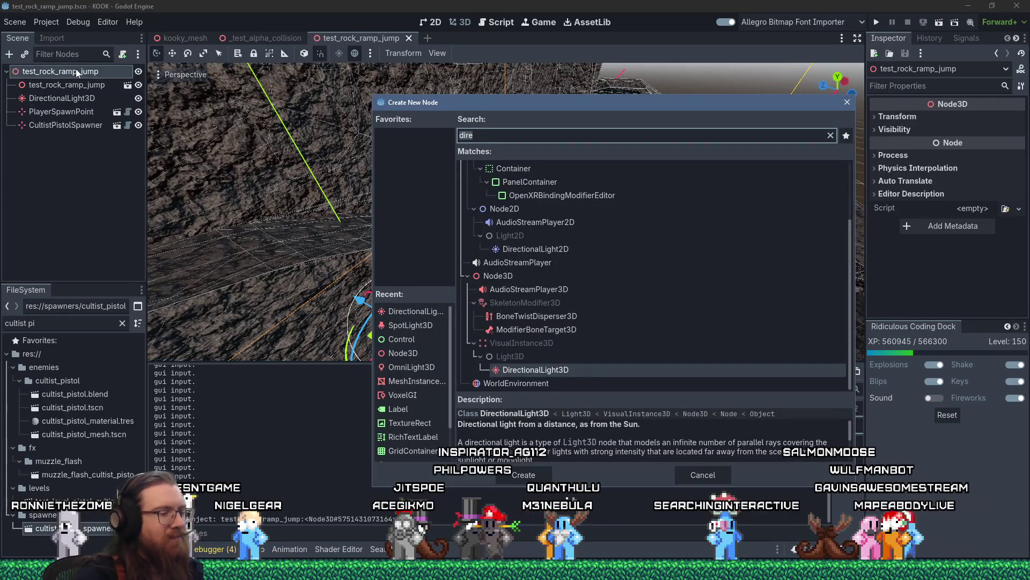
text(gi)
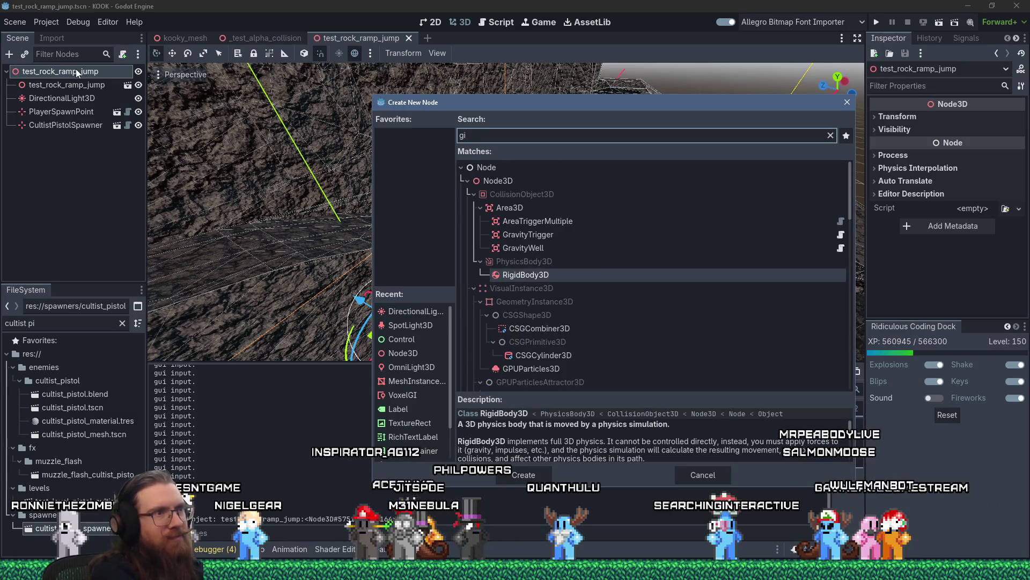
scroll(584, 245, down, 5)
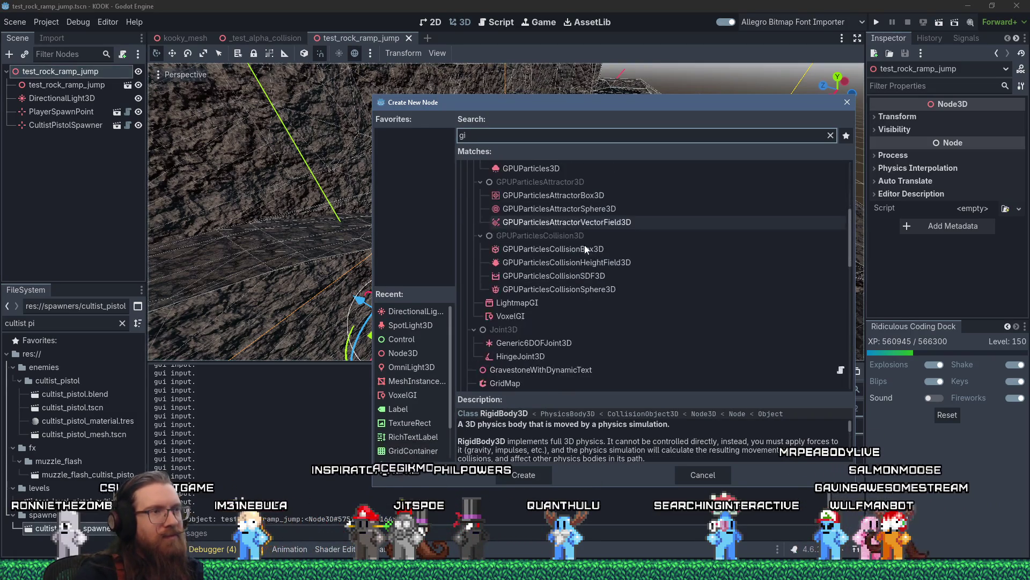
click(530, 287)
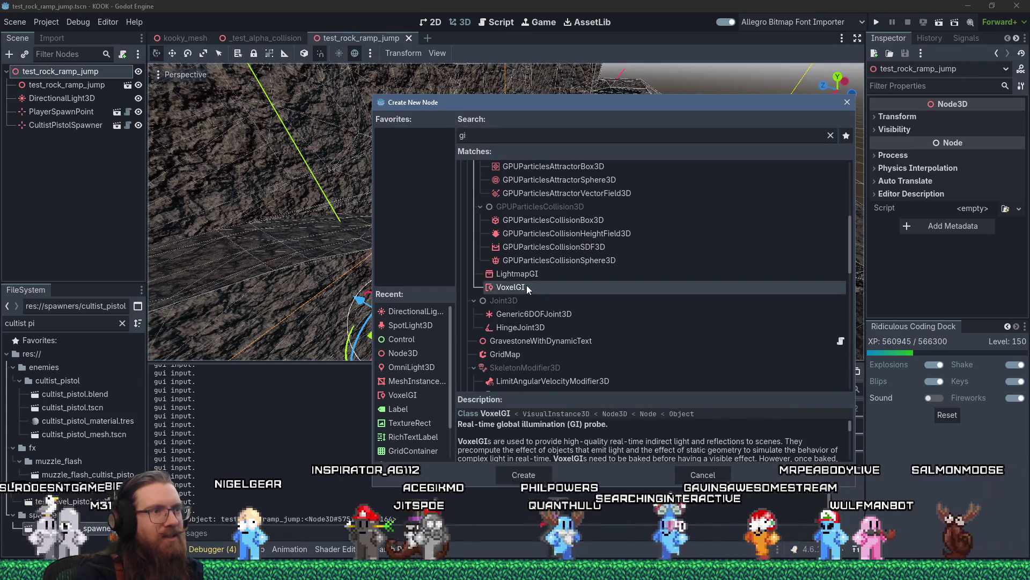
click(524, 475)
Step: Resize the VoxelGI bounds to 134.5 × 51.25 × 55.375 m around the level
scroll(535, 294, down, 5)
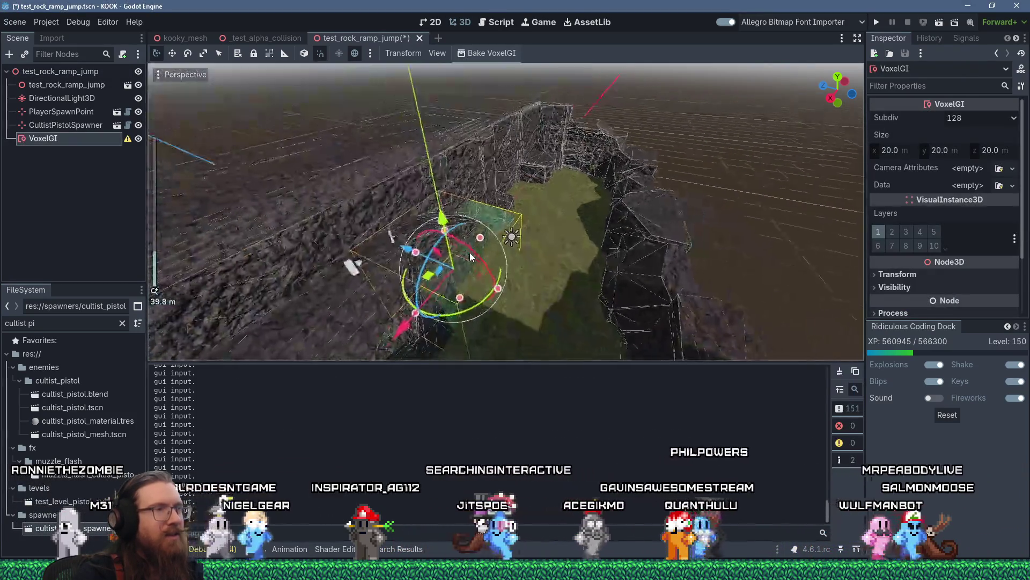
mouse_move(508, 282)
mouse_down()
mouse_move(658, 316)
mouse_move(553, 292)
mouse_move(334, 283)
mouse_up()
scroll(553, 292, down, 3)
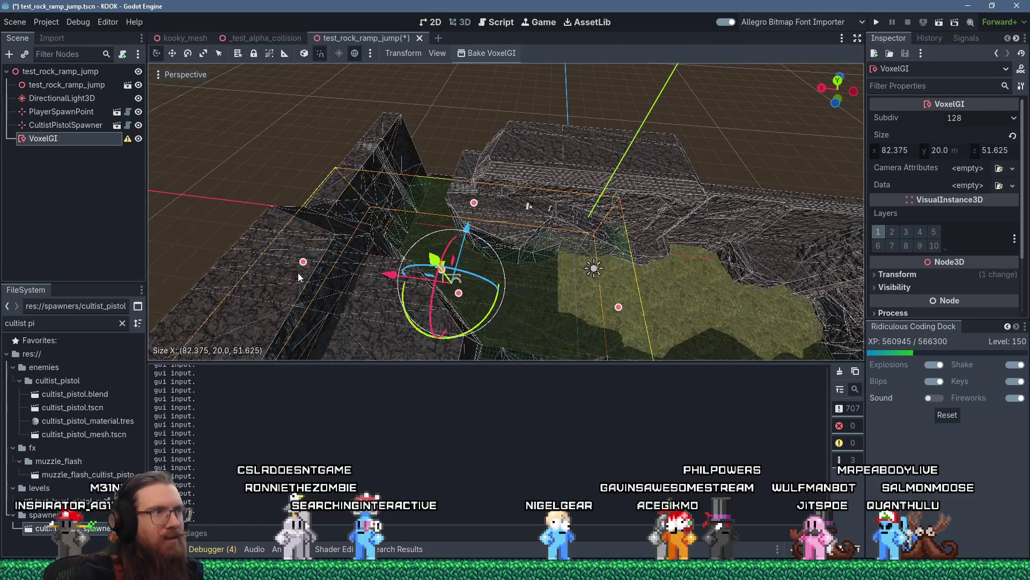
drag(596, 281, 390, 249)
mouse_move(561, 306)
mouse_down()
mouse_move(546, 307)
mouse_move(602, 269)
mouse_move(580, 208)
mouse_up()
mouse_move(505, 195)
mouse_down()
mouse_move(510, 104)
mouse_move(529, 266)
mouse_up()
mouse_move(532, 202)
mouse_down()
mouse_move(560, 330)
mouse_move(568, 268)
mouse_up()
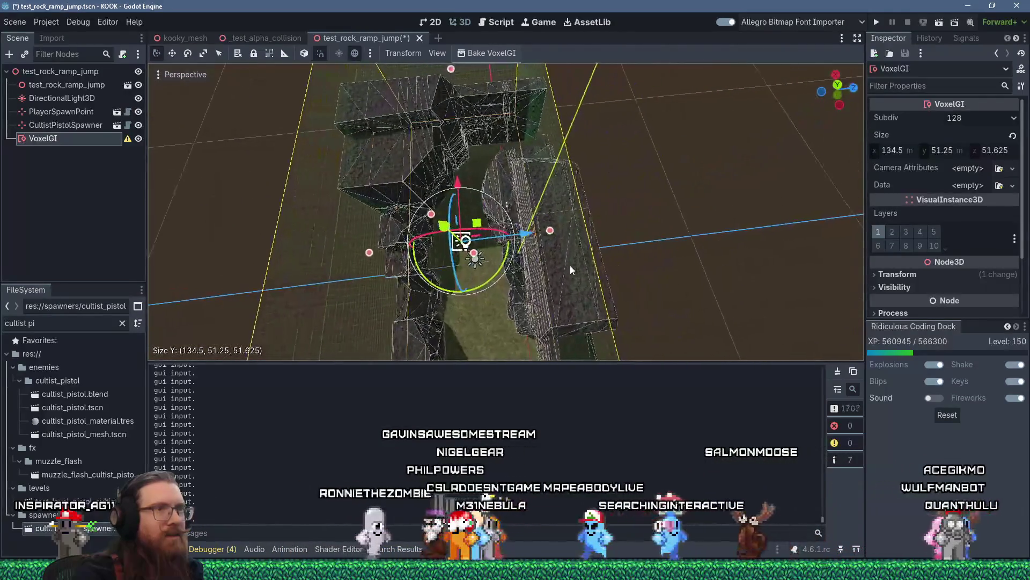
drag(557, 232, 563, 231)
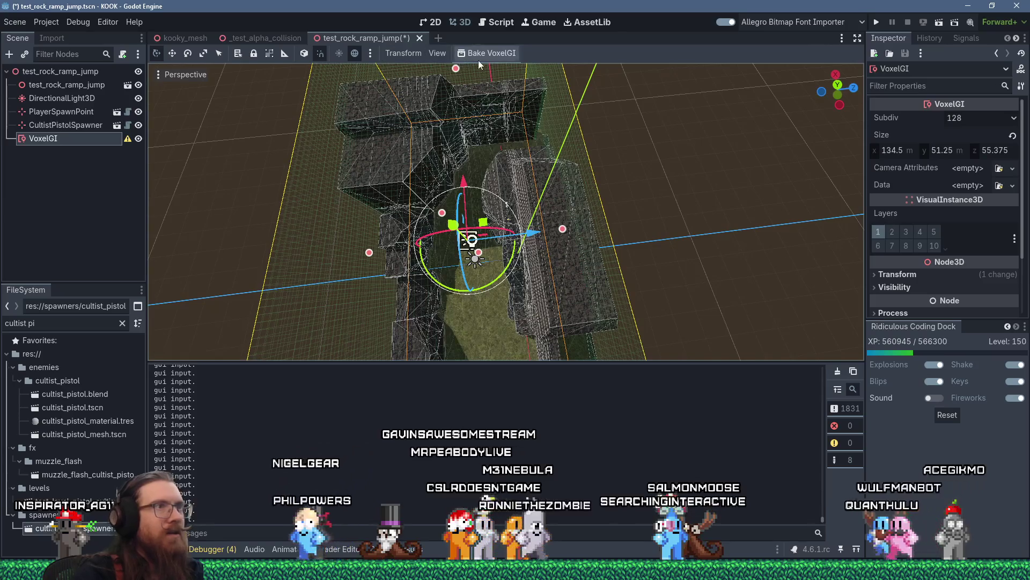
click(479, 59)
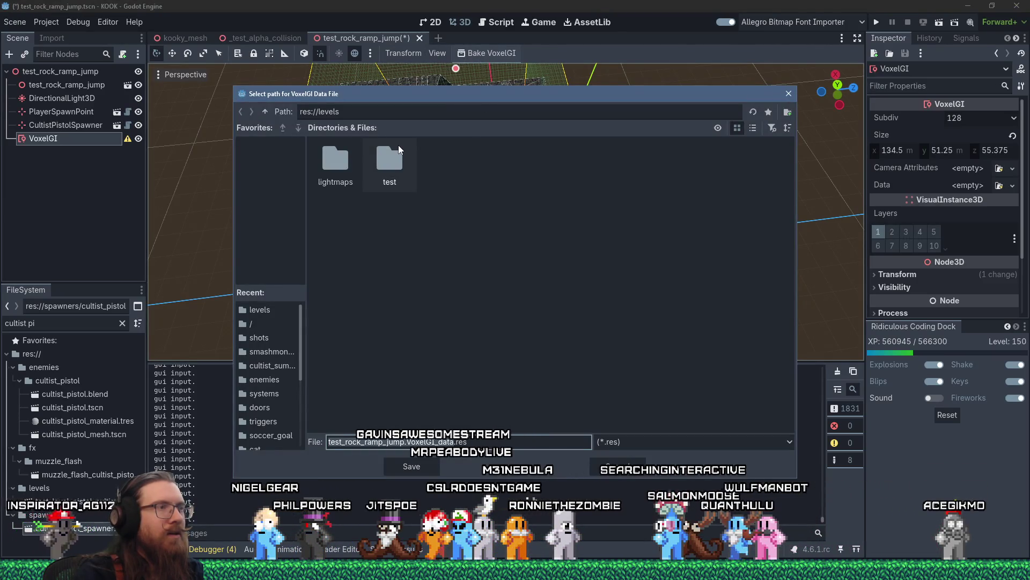
Step: Save the VoxelGI bake data in res://levels/lightmaps, then run the game to test the lighting
double_click(342, 154)
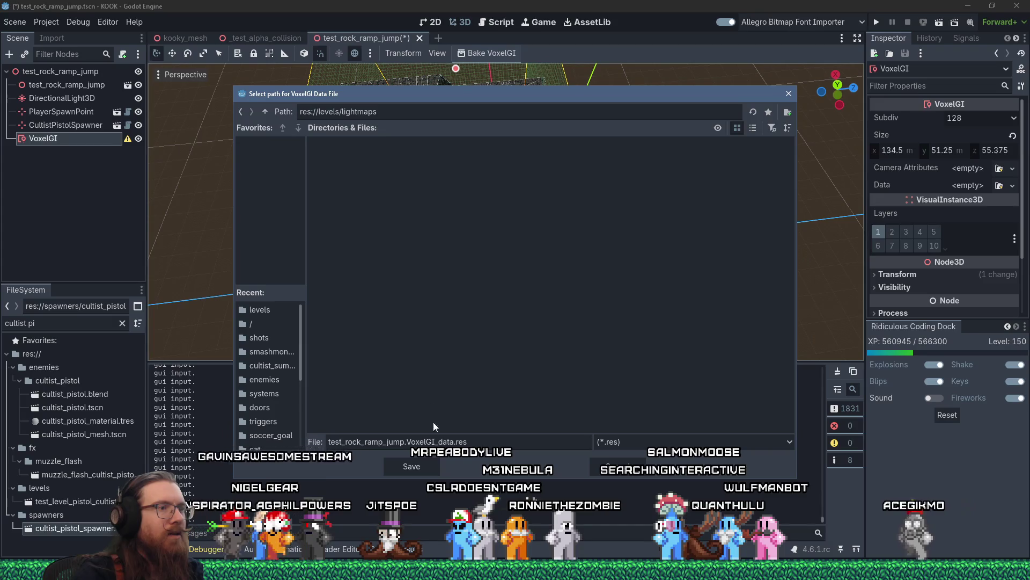
click(414, 471)
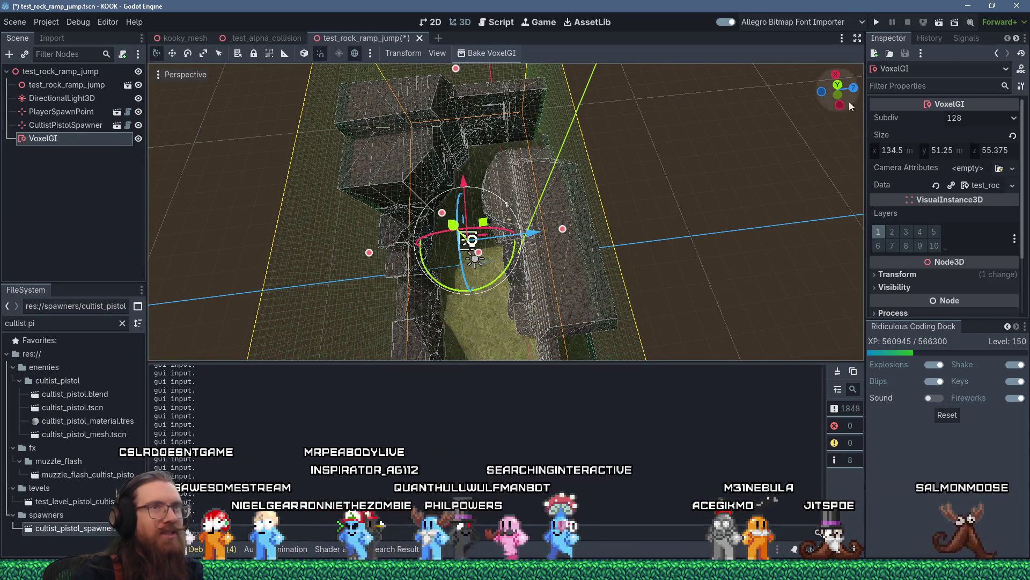
scroll(603, 192, up, 5)
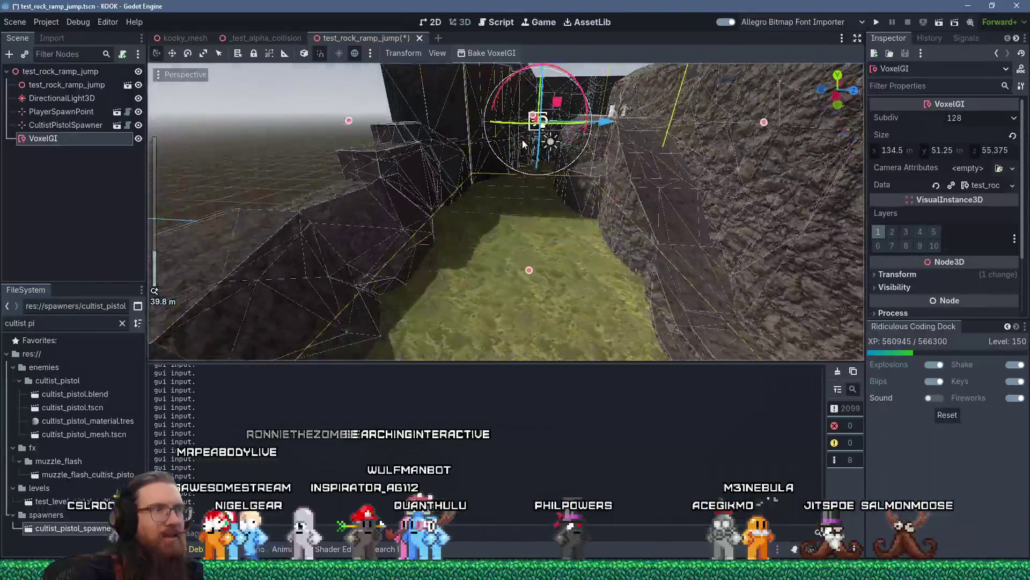
mouse_move(522, 140)
mouse_down()
mouse_move(538, 182)
mouse_move(443, 227)
mouse_move(280, 183)
mouse_up()
click(878, 21)
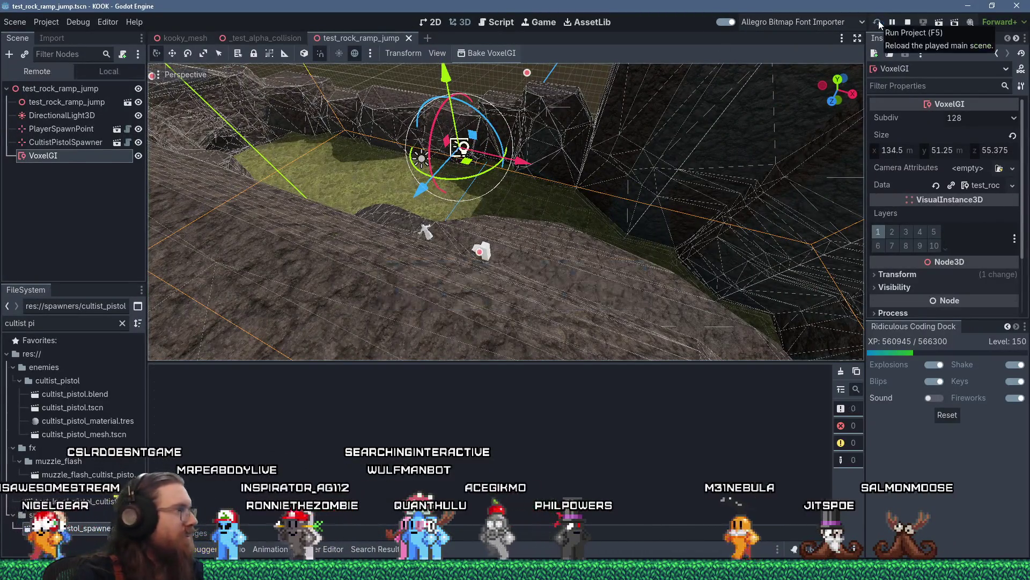
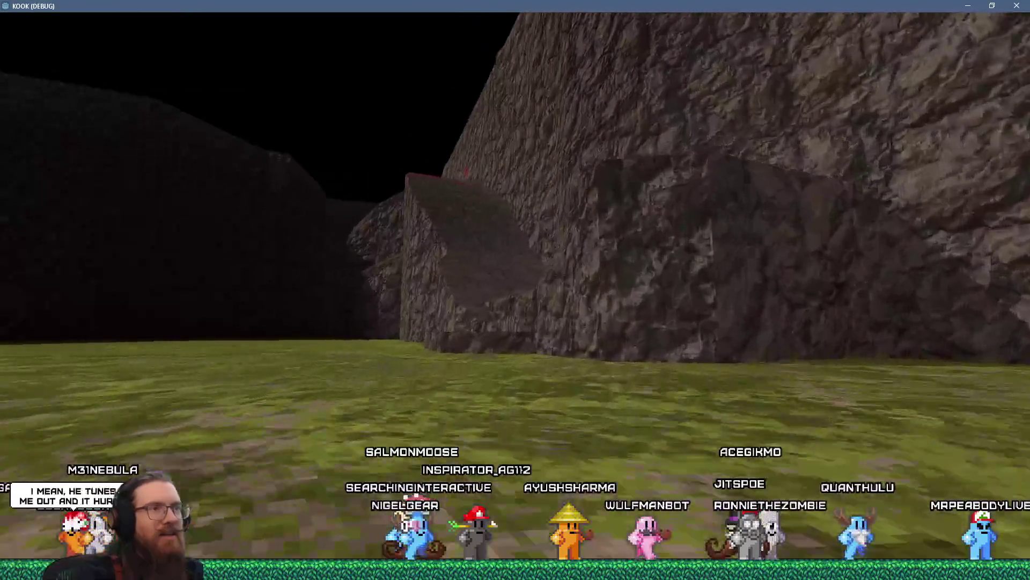
Step: Explore the rock ramp level's ledges, dark wall, central outcrop and slopes on foot
key(a)
key(w)
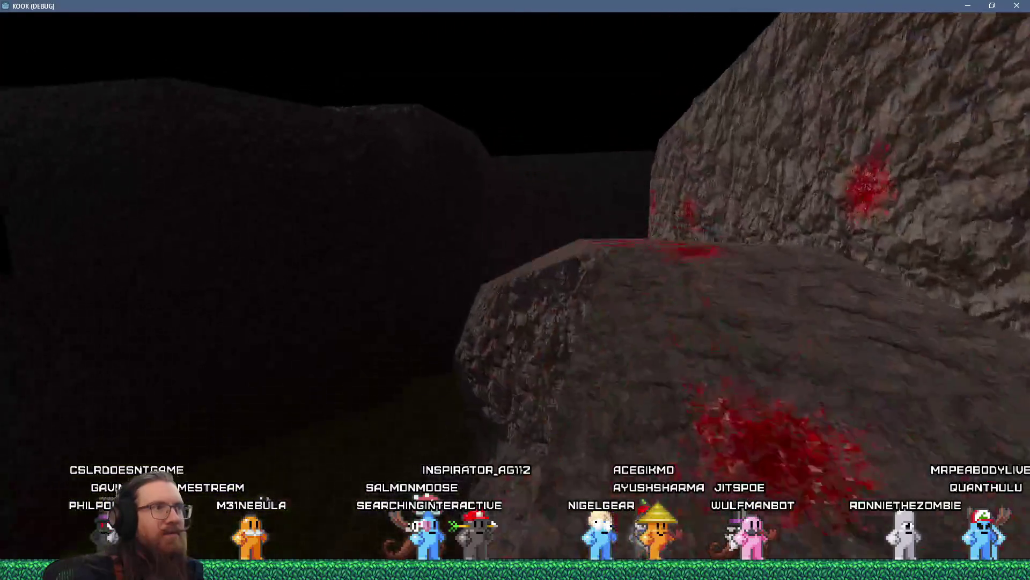
key(w)
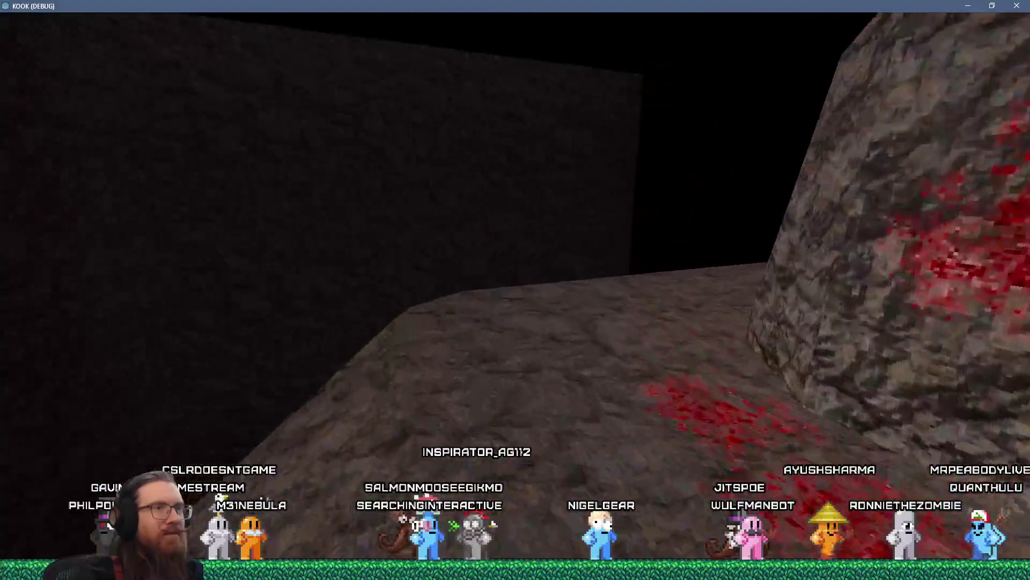
key(w)
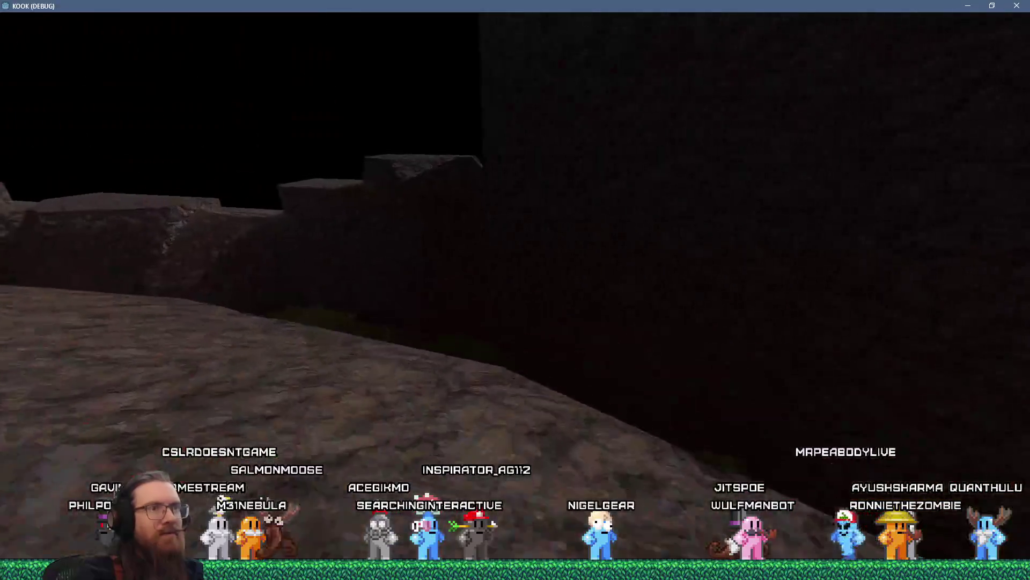
key(w)
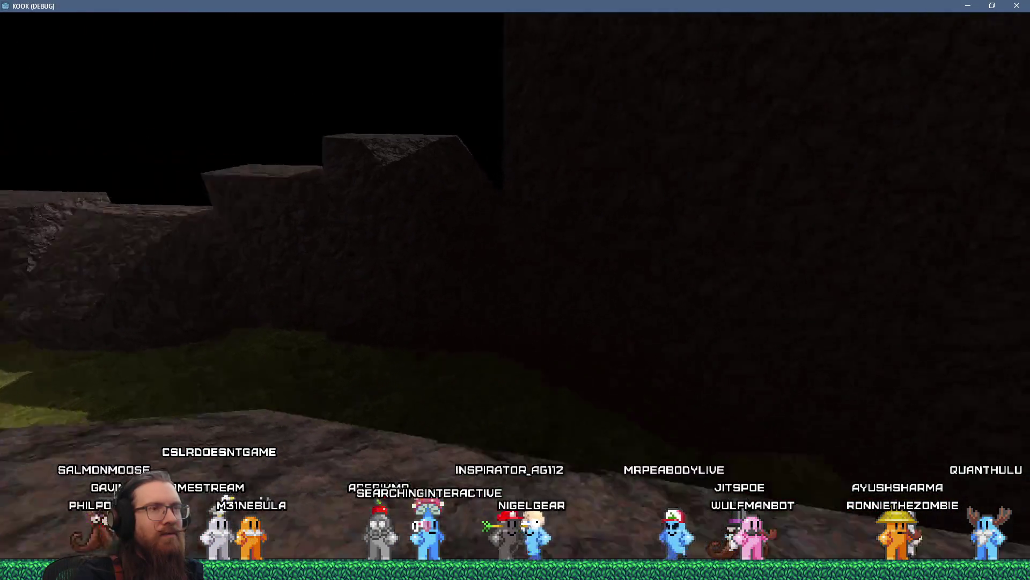
key(s)
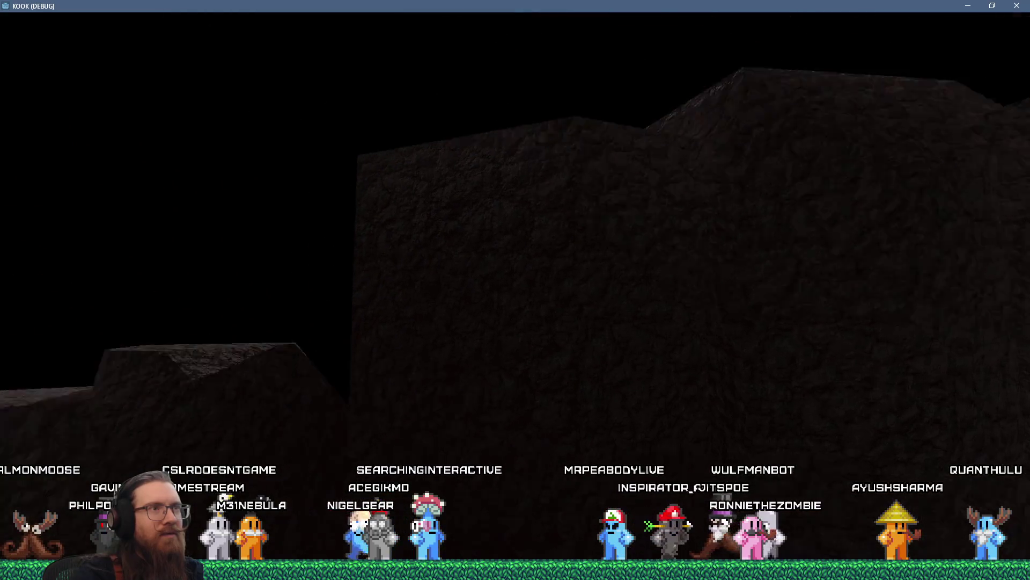
key(s)
key(s)
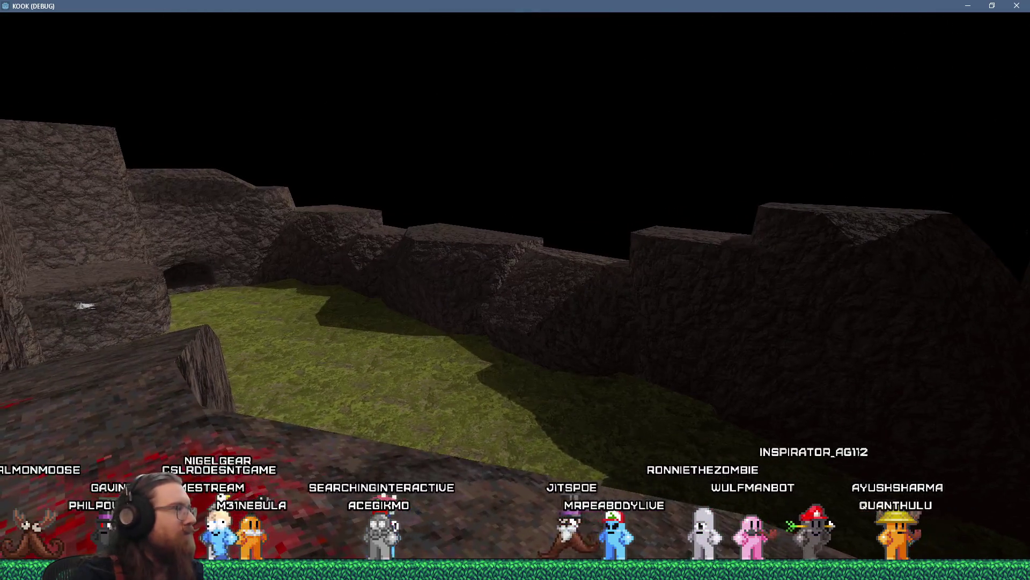
key(s)
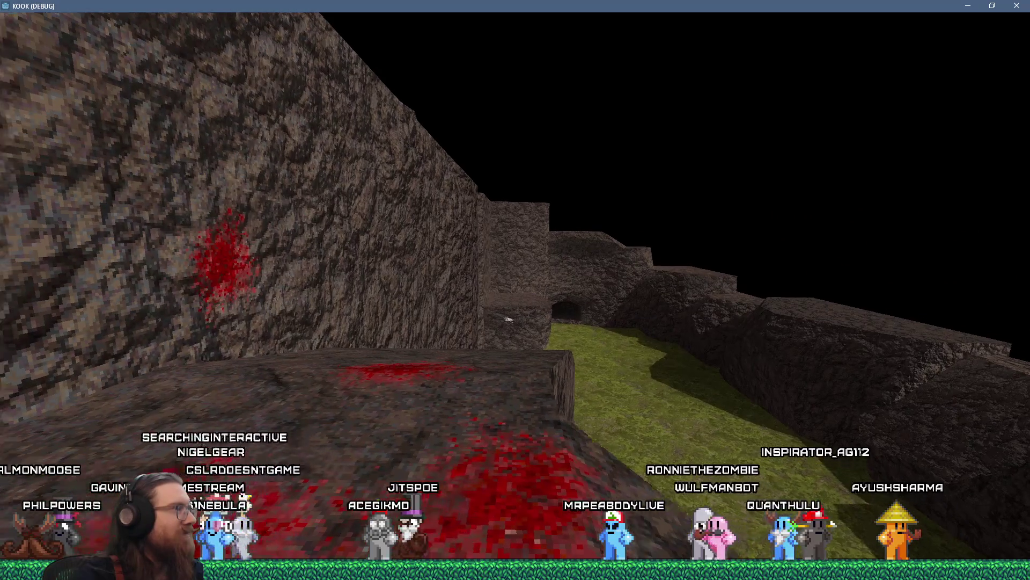
key(w)
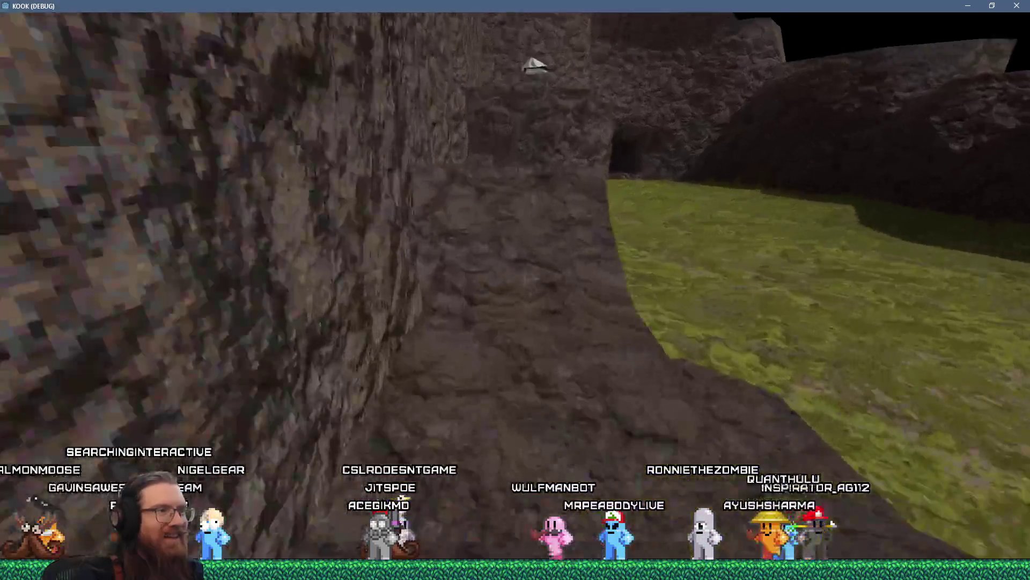
key(s)
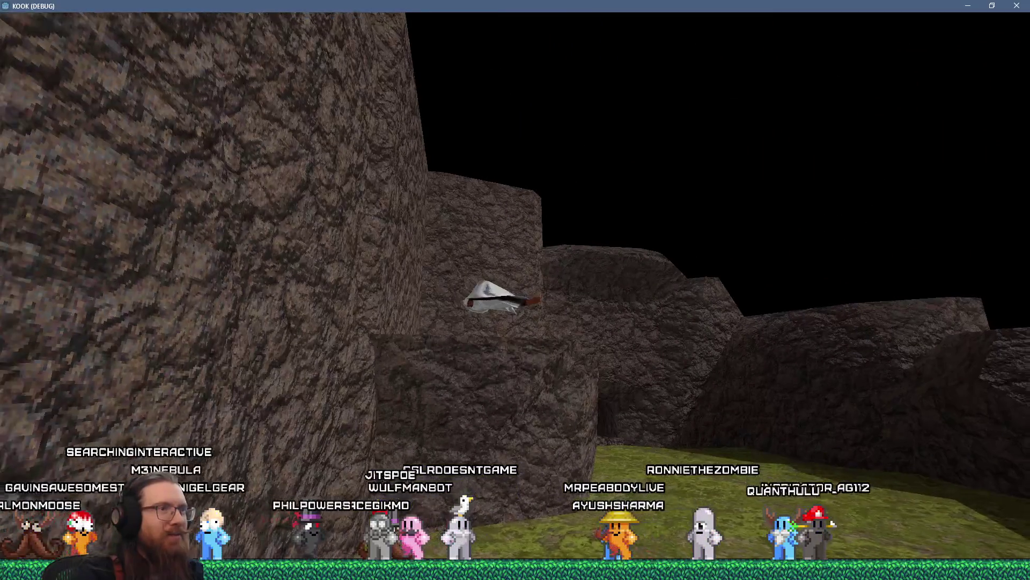
key(w)
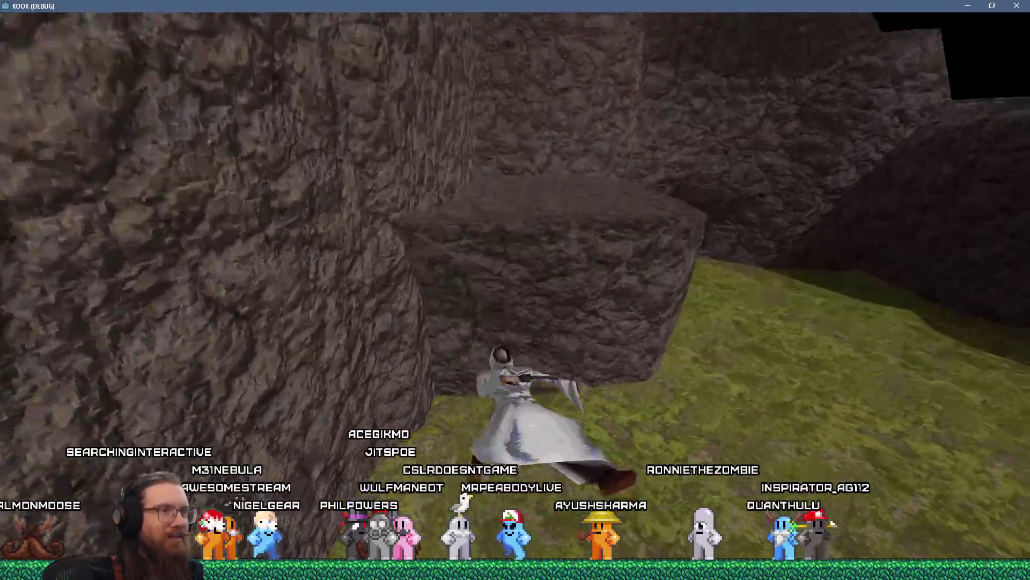
key(s)
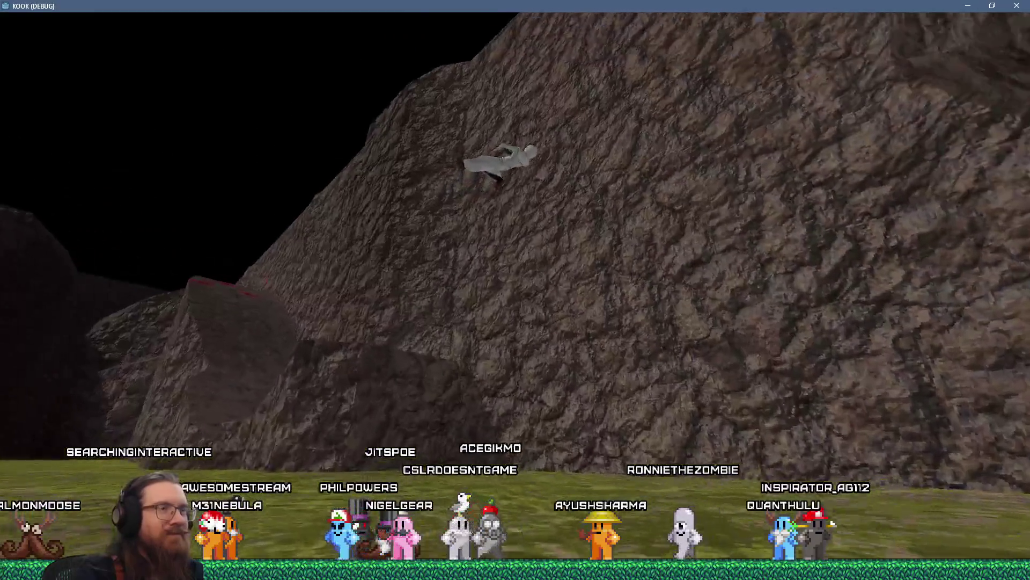
key(s)
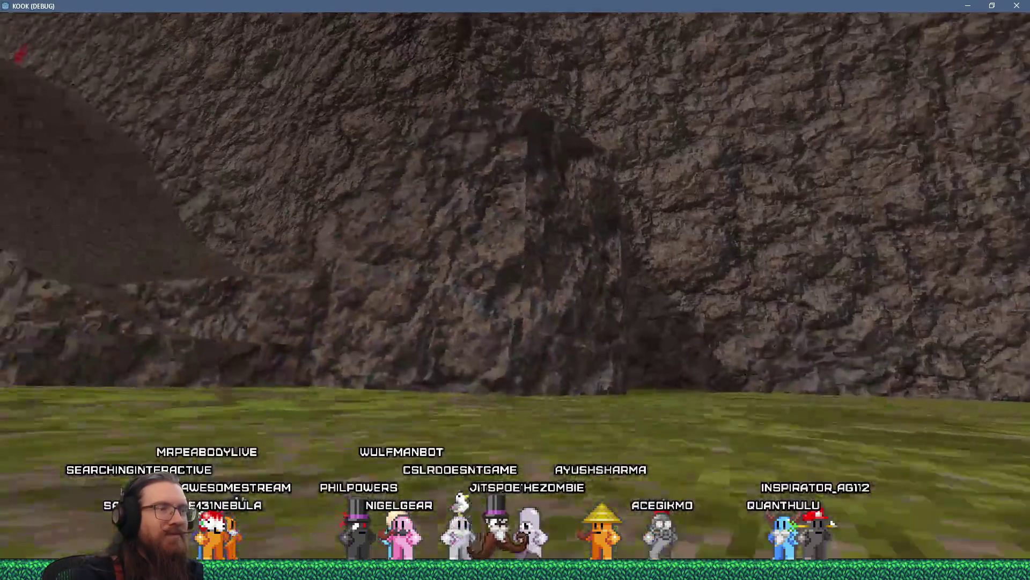
key(w)
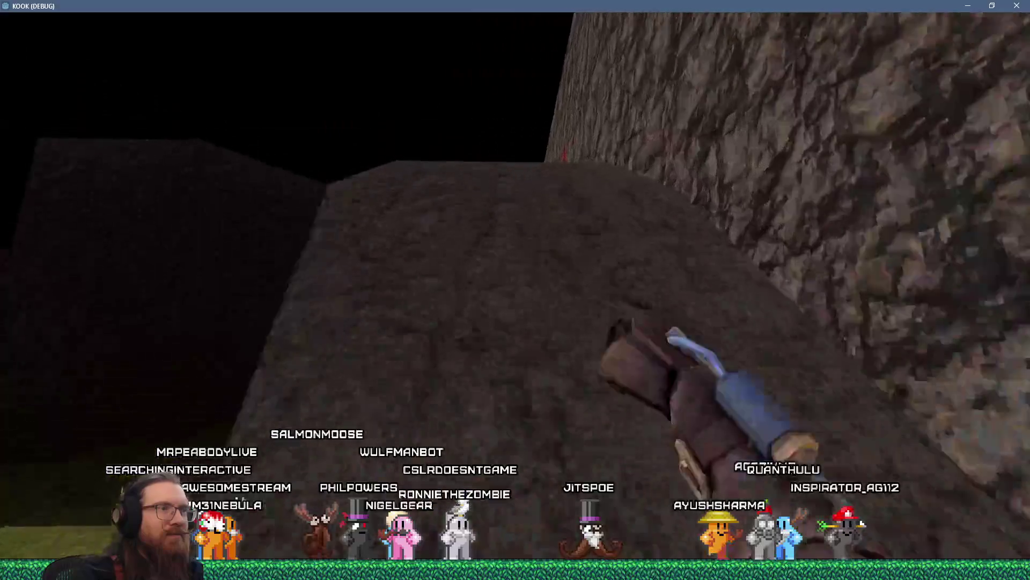
key(Right)
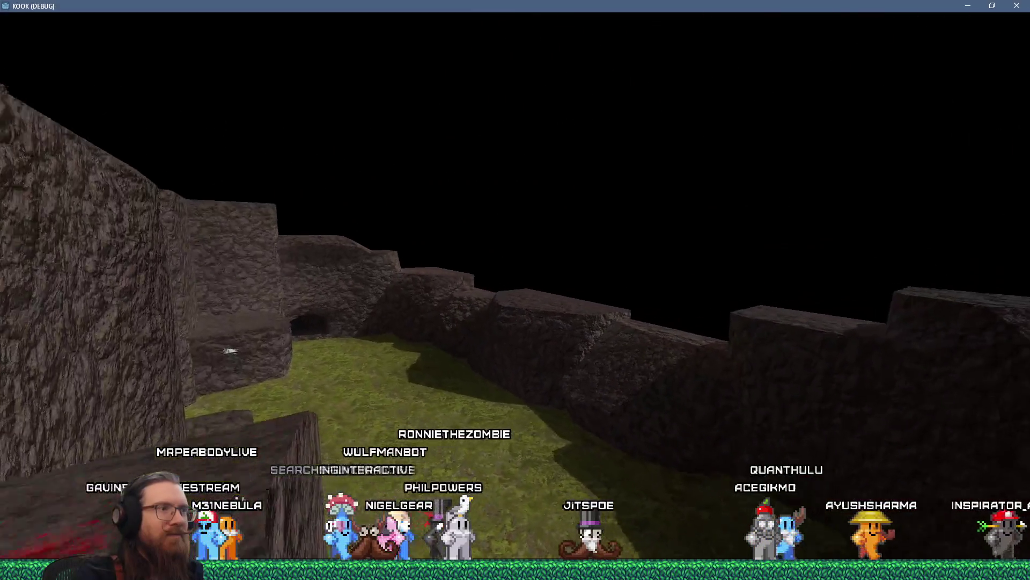
Step: Quit the game with the quit command in the debug console
key(grave)
text(qui)
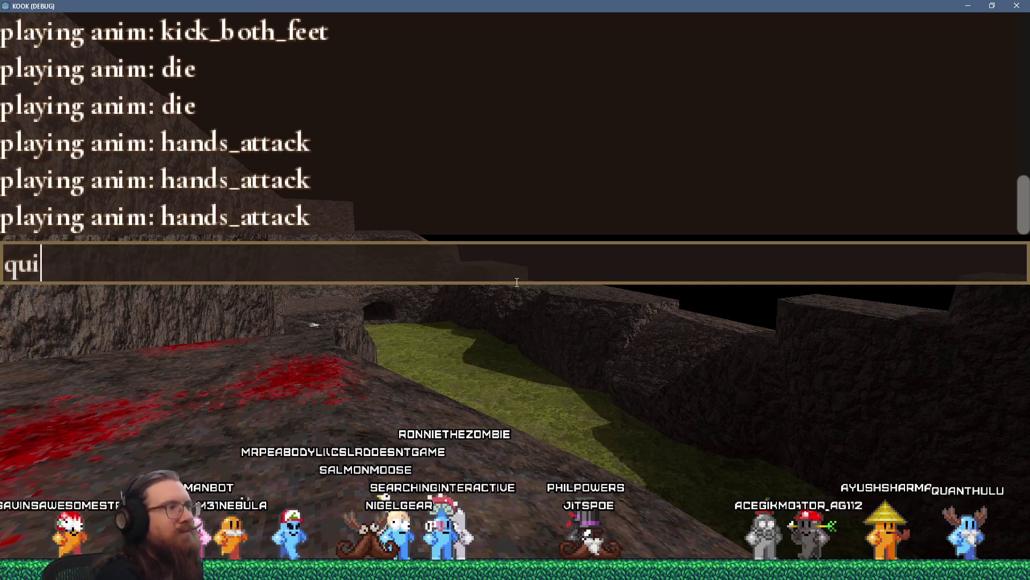
text(t)
key(Return)
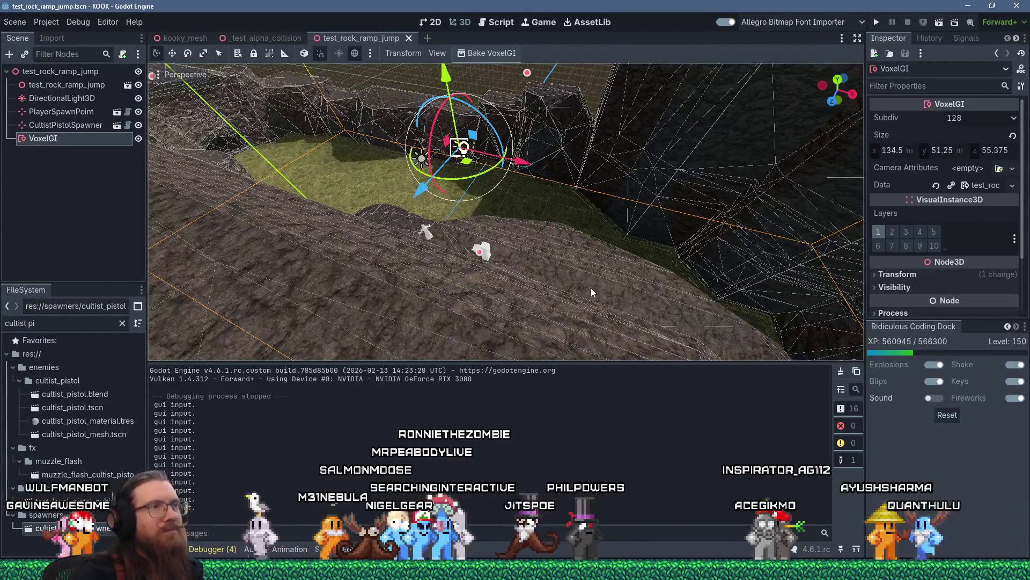
Step: Orbit the view, frame the VoxelGI over the rock ramp, and select the test_rock_ramp_jump root
scroll(590, 288, down, 5)
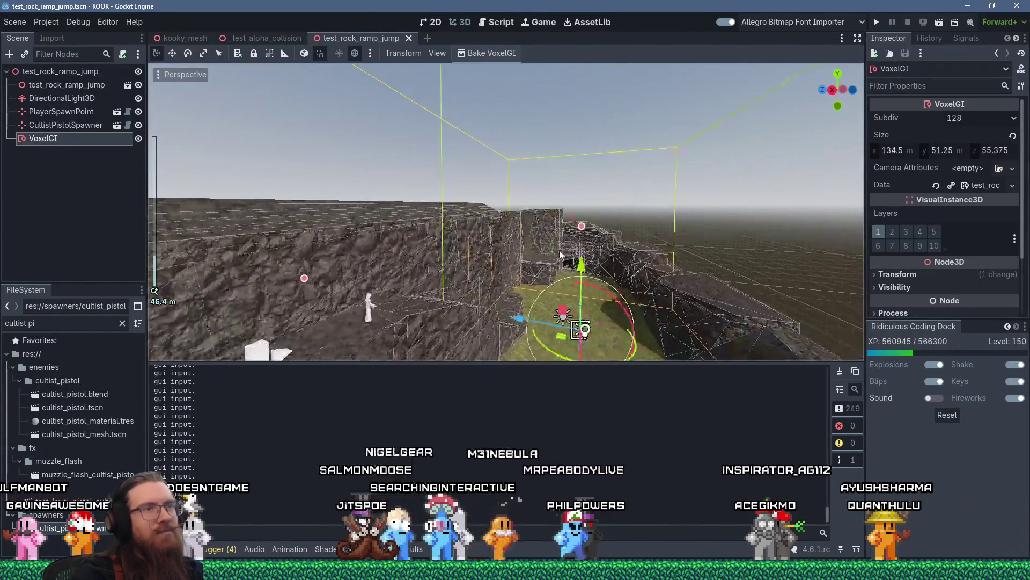
mouse_move(560, 254)
mouse_down()
mouse_move(320, 239)
mouse_move(613, 256)
mouse_up()
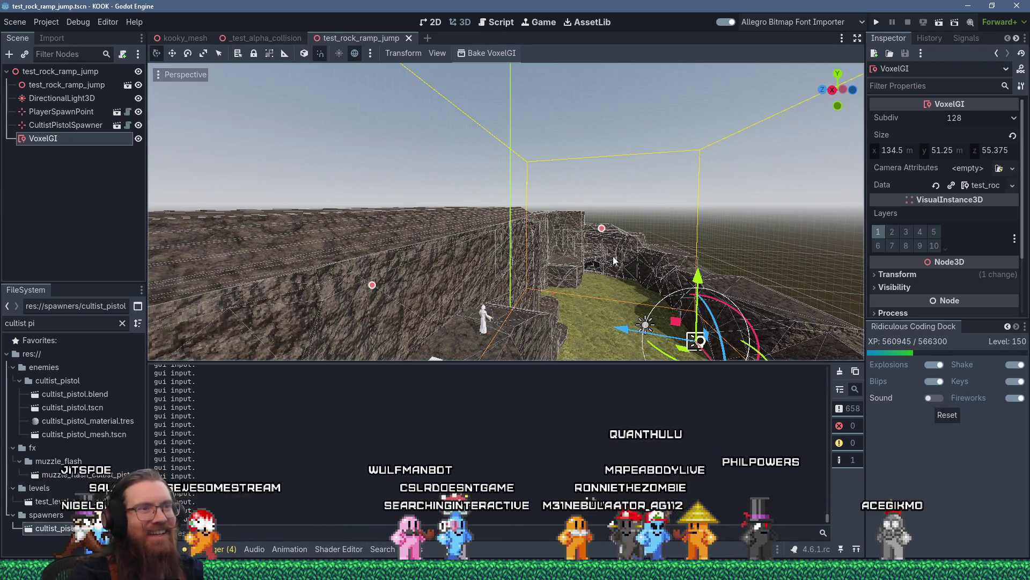
key(f)
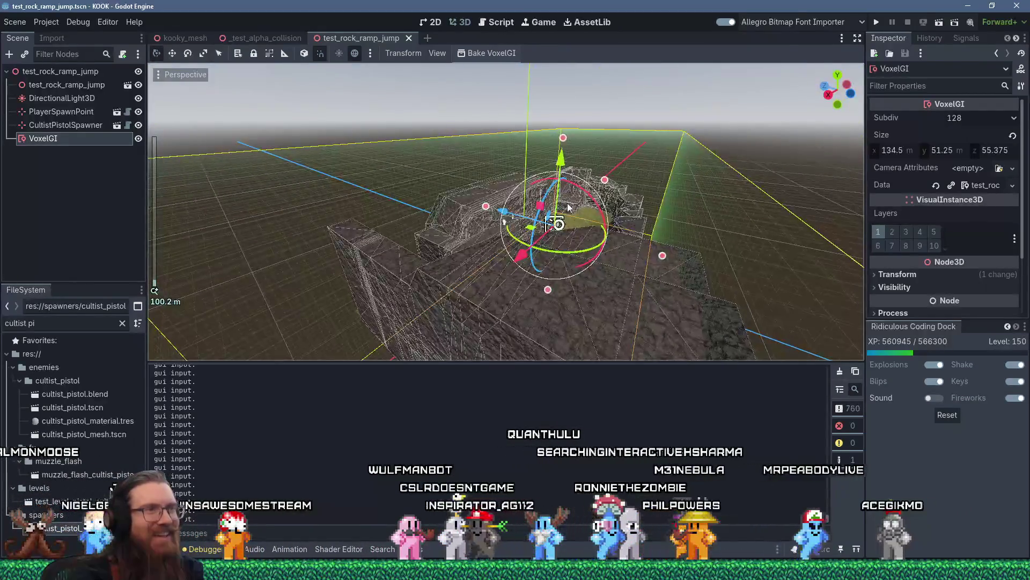
scroll(647, 221, up, 3)
scroll(647, 221, up, 5)
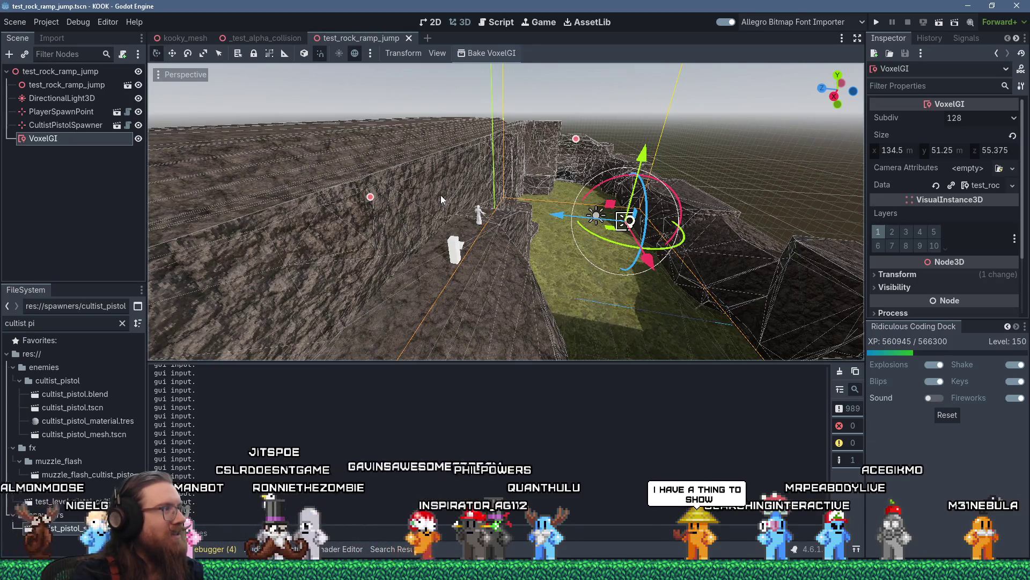
click(76, 71)
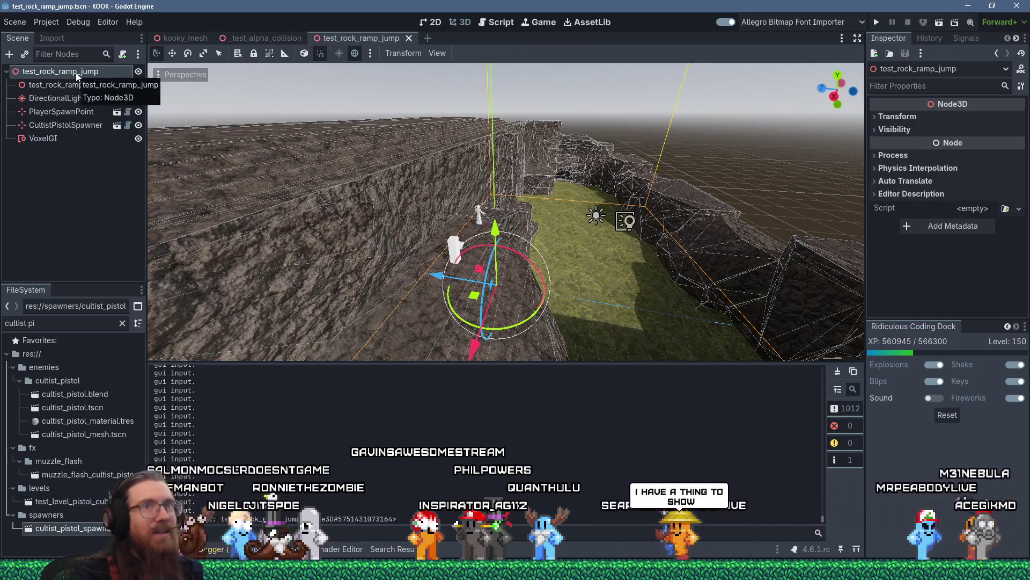
Step: Filter FileSystem for 'level' and attach level.gd as the root node's script
key(ctrl+a)
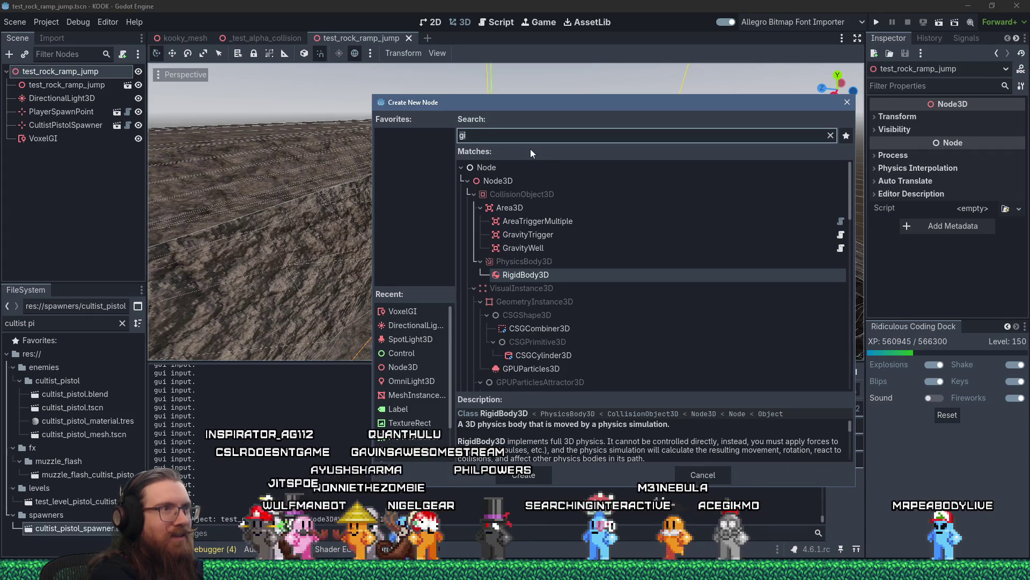
key(Escape)
click(89, 324)
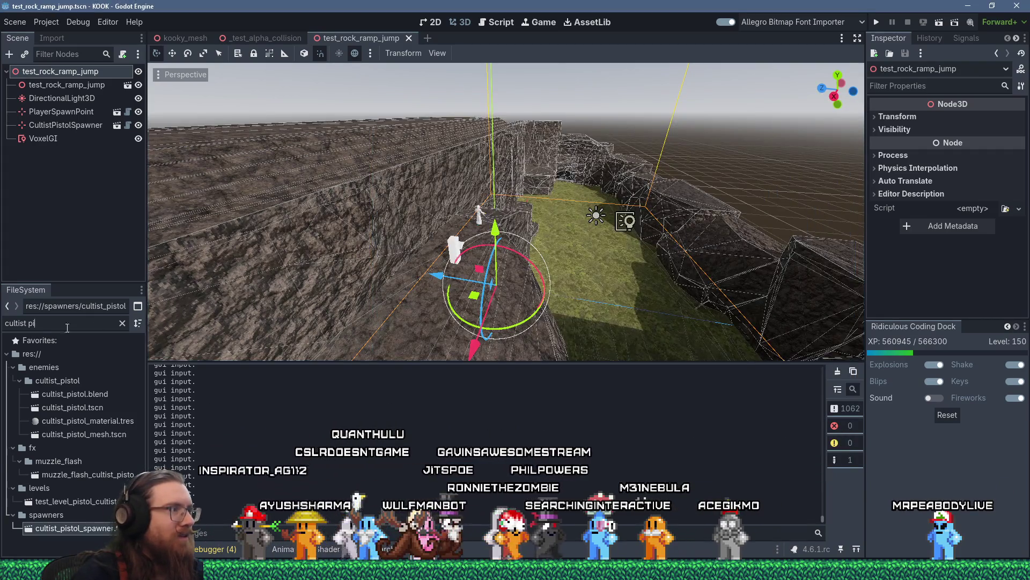
text(level)
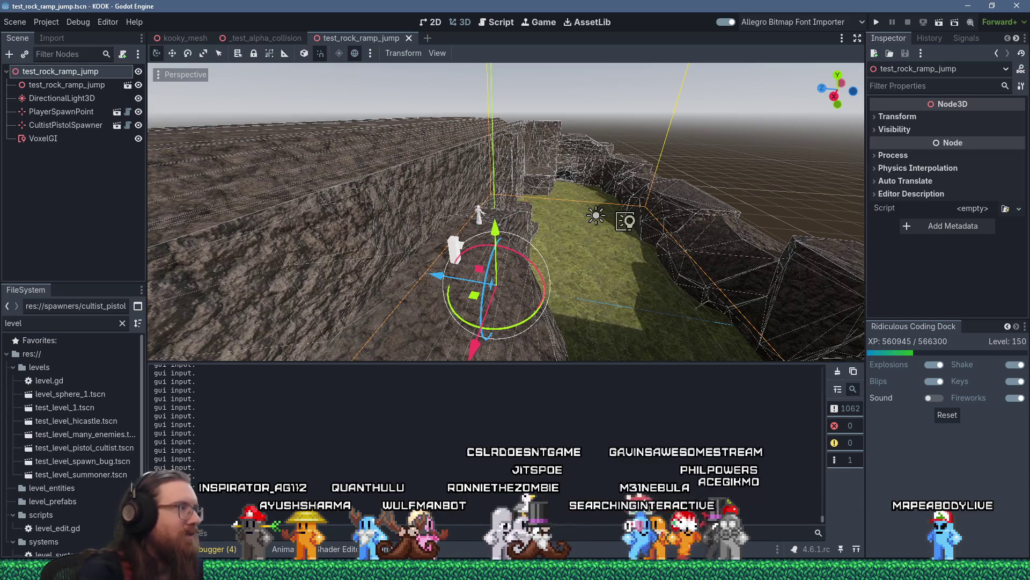
drag(53, 378, 60, 72)
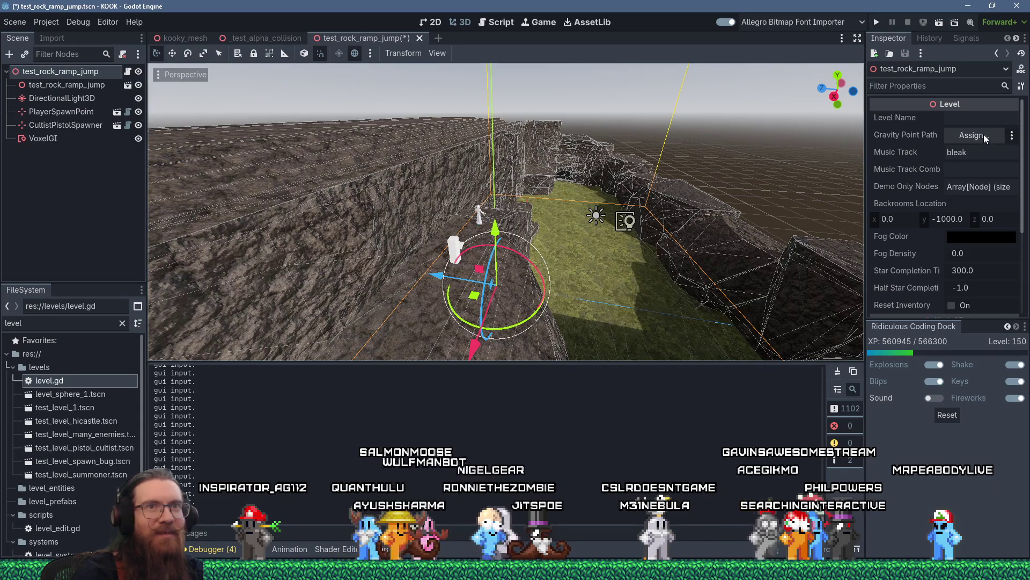
click(984, 134)
drag(550, 95, 568, 59)
click(621, 59)
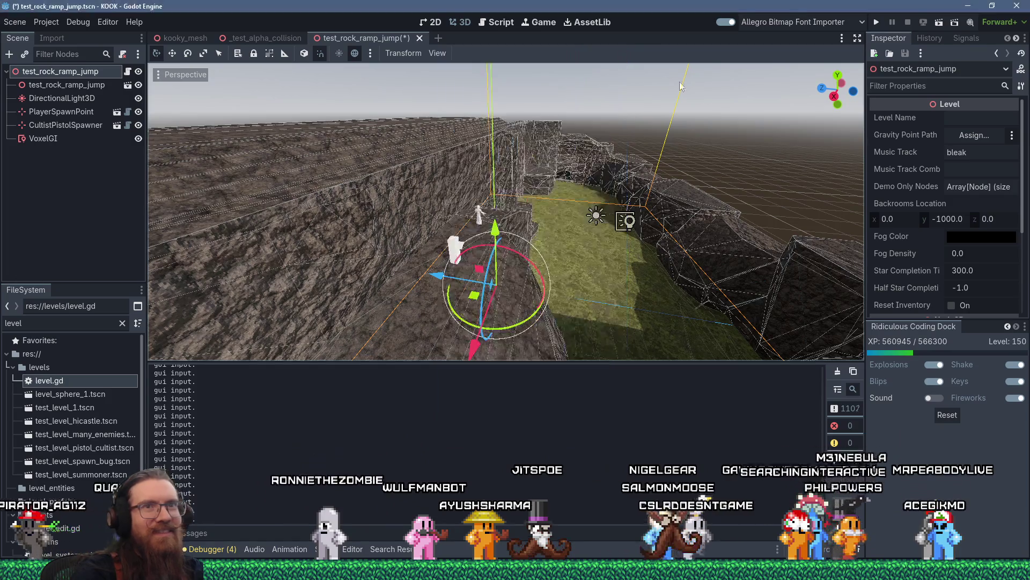
Step: Set the root node's Level Name to 'Test Rock Ramp Jump'
click(963, 122)
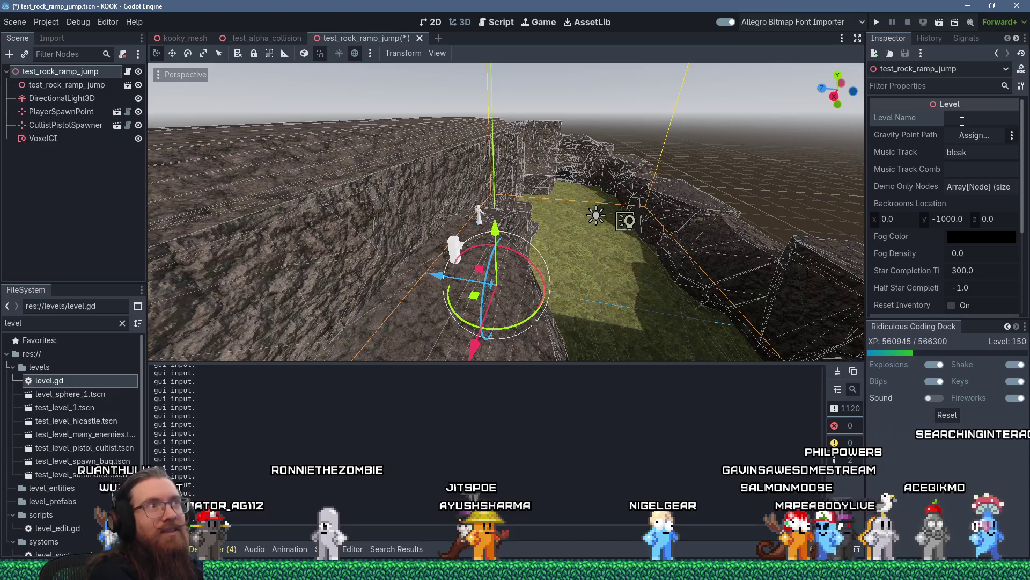
text(Test Rock J)
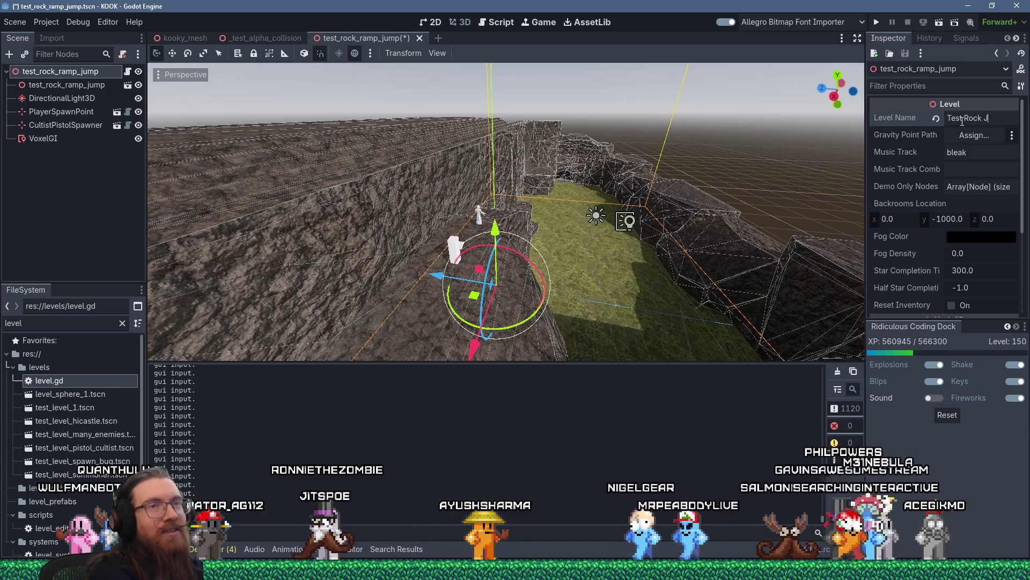
key(BackSpace)
text(Ramp Jump)
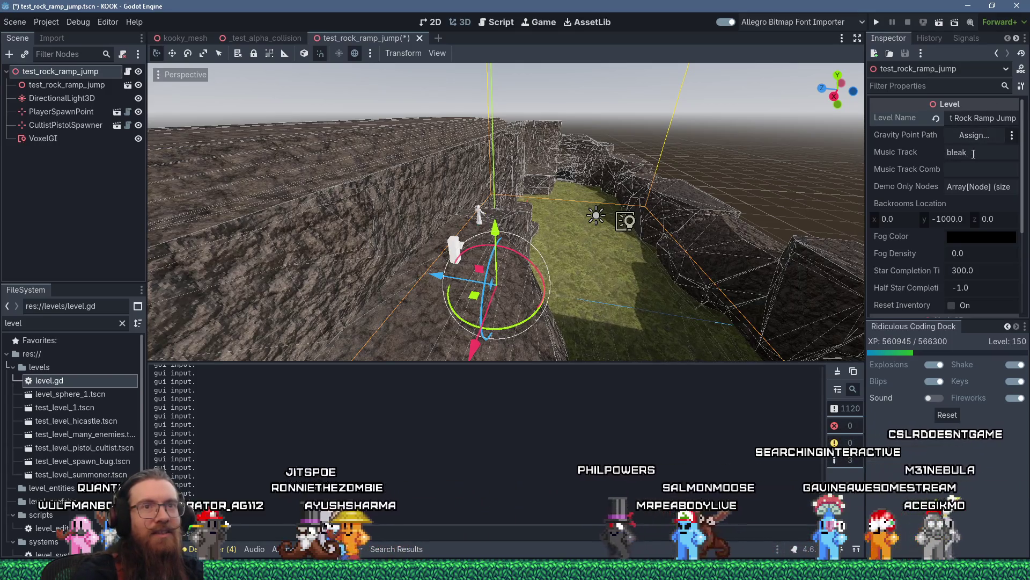
click(969, 237)
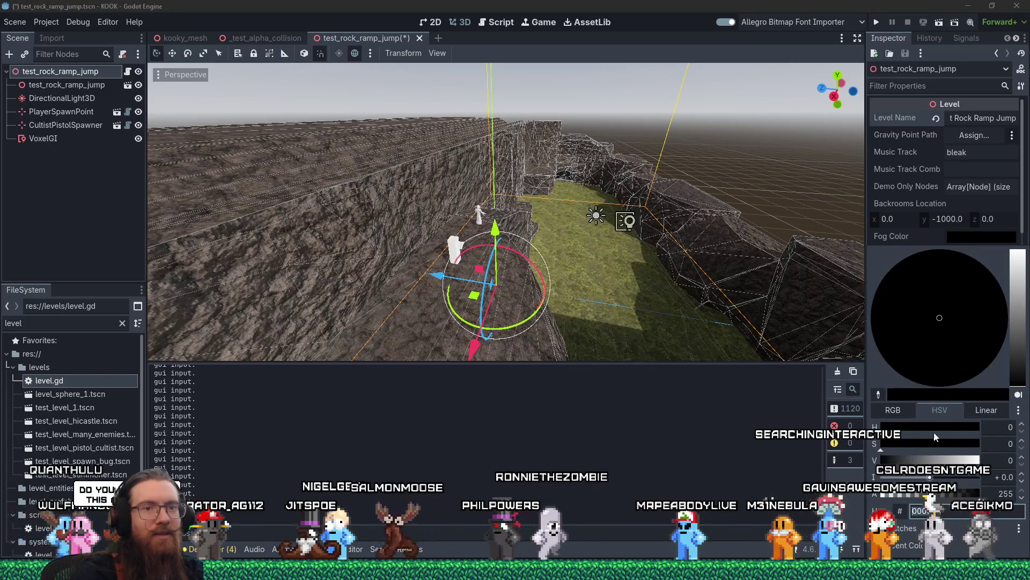
Step: Change the level's fog colour from black to a muted tan, then switch to the browser
click(1021, 322)
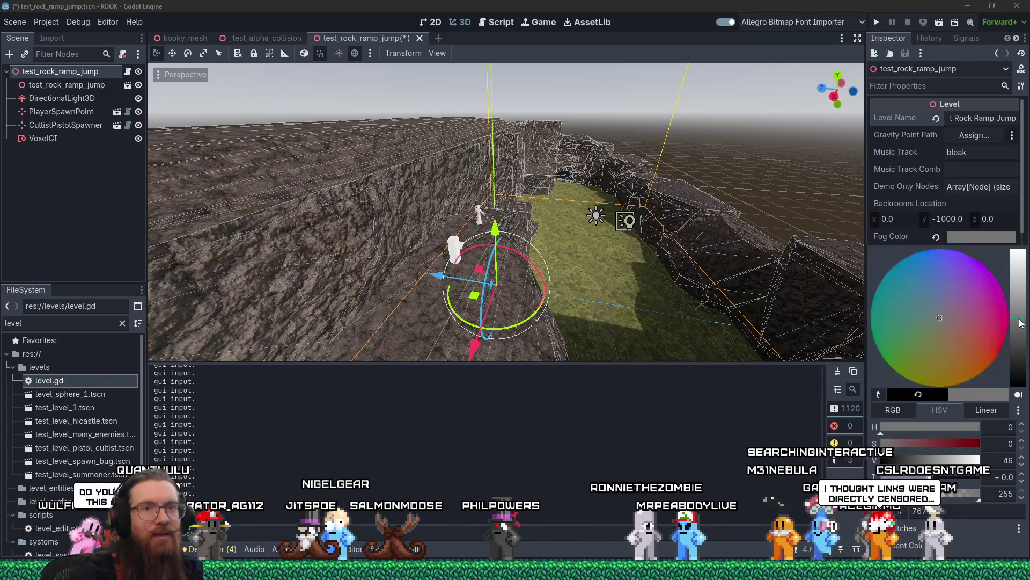
drag(926, 333, 939, 343)
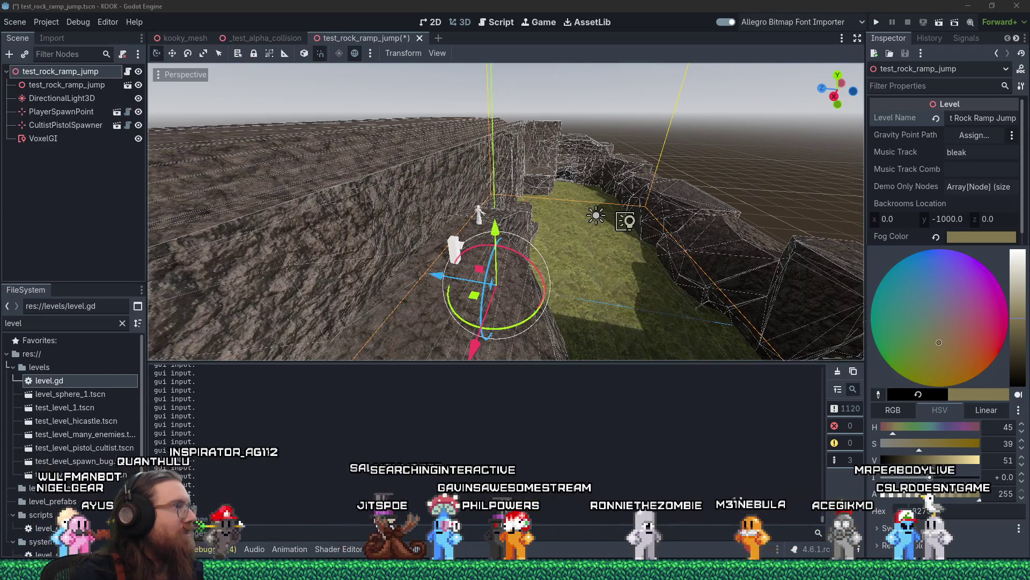
key(Escape)
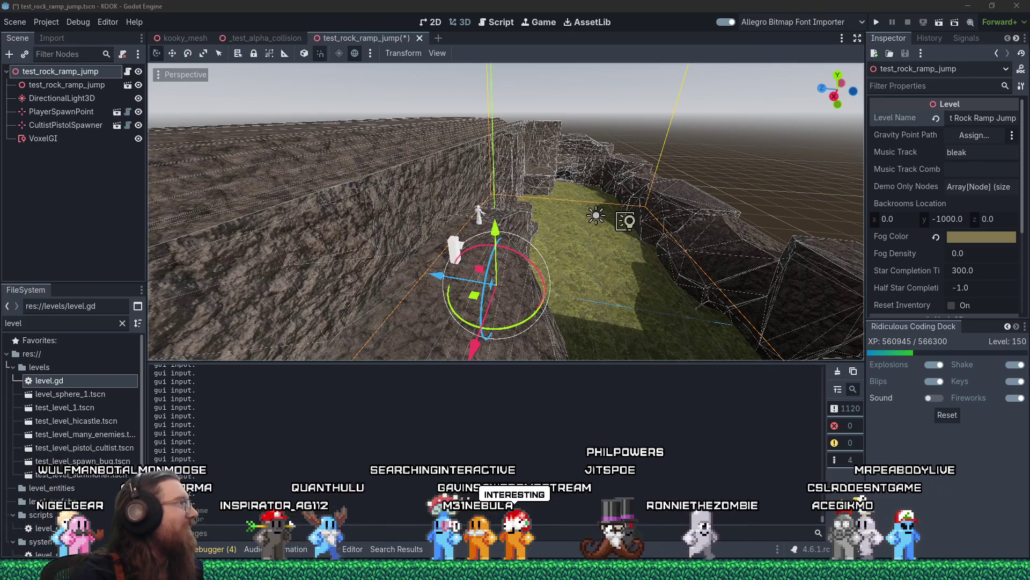
key(alt+Tab)
click(587, 200)
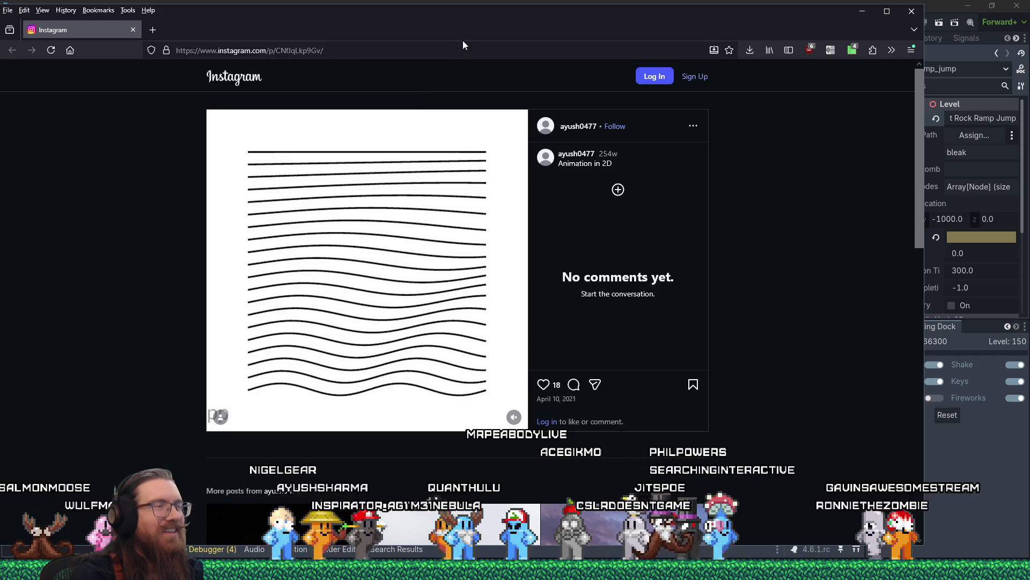
Step: Try unmuting the Instagram wavy-line animation, then close Firefox to return to Godot
click(514, 418)
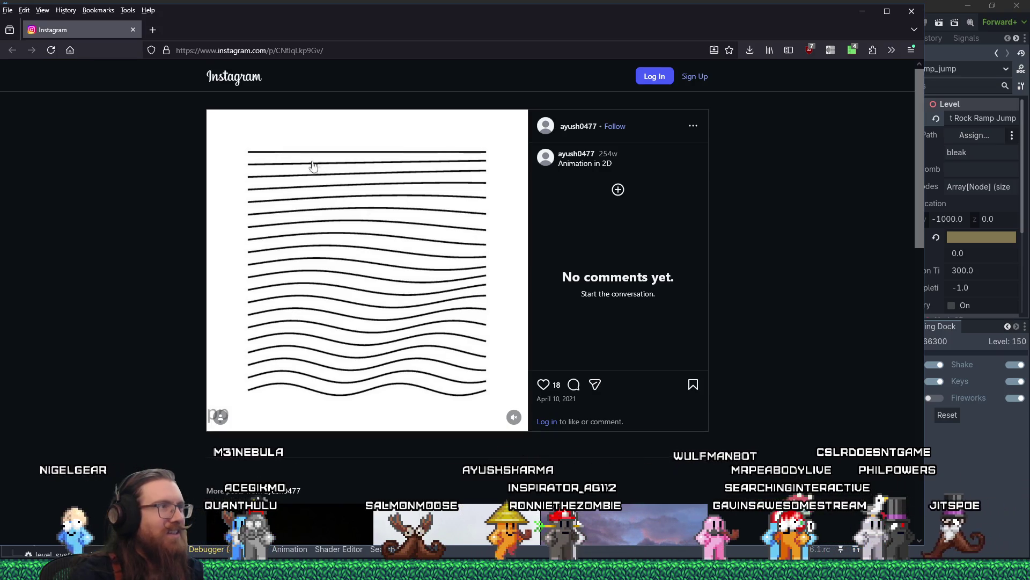
click(133, 31)
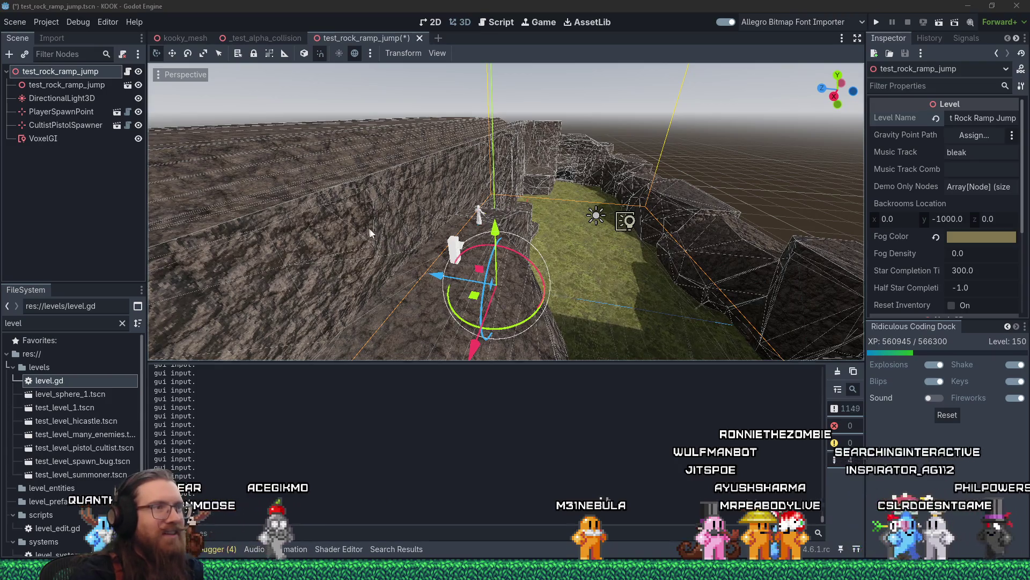
Step: Filter the FileSystem dock for 'sky' to list sky_1.tscn and its material files
scroll(423, 237, down, 5)
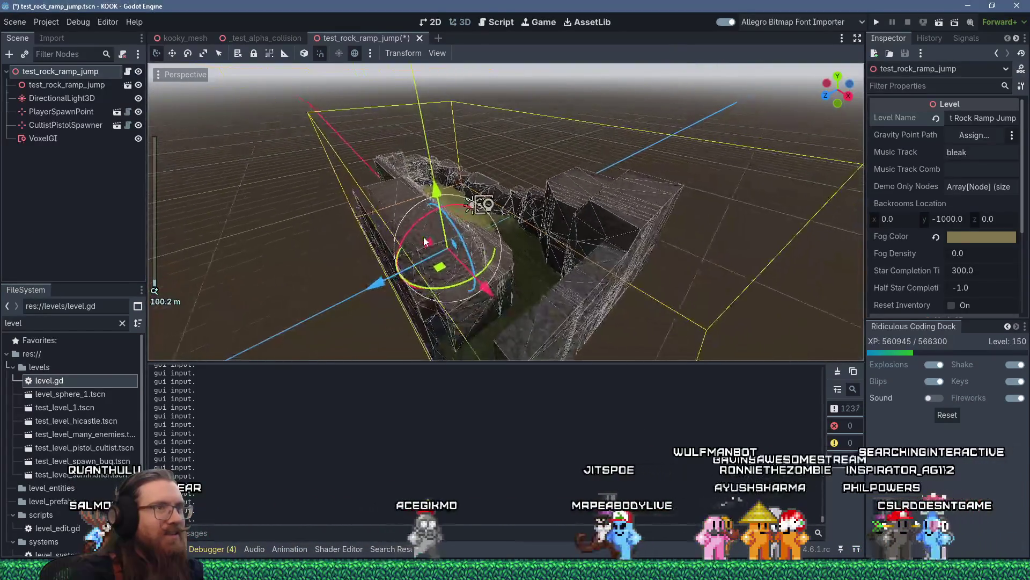
scroll(423, 241, up, 8)
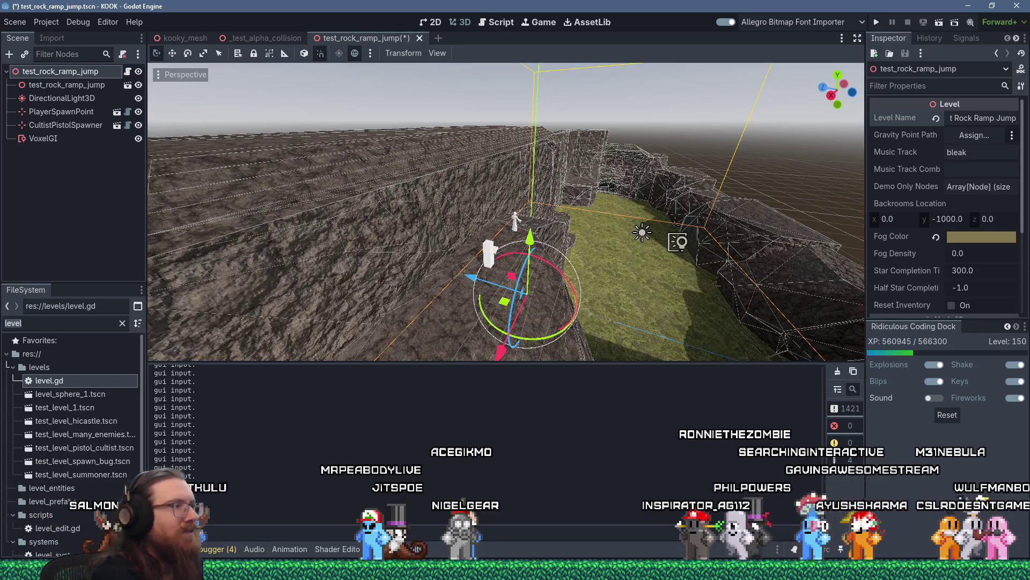
text(sky)
scroll(101, 477, down, 3)
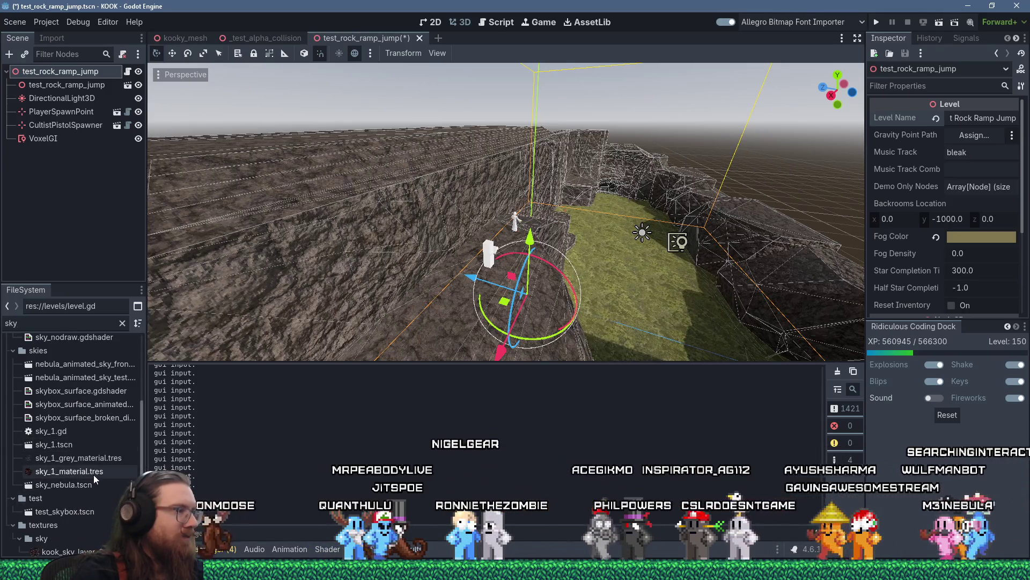
Step: Instance sky_1.tscn under the test_rock_ramp_jump root node as Sky1
click(57, 447)
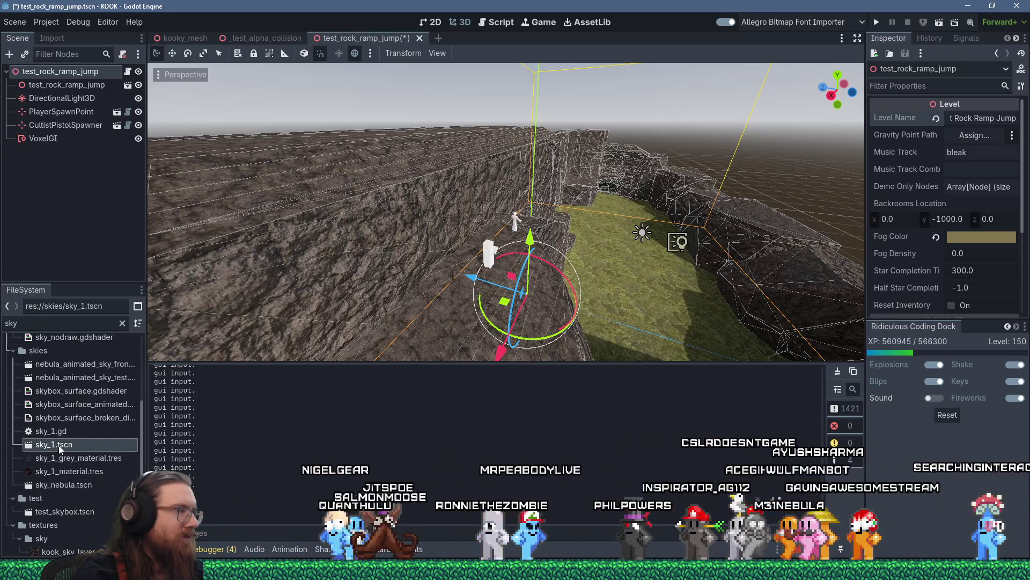
mouse_move(54, 407)
mouse_down()
mouse_move(47, 62)
mouse_move(50, 80)
mouse_up()
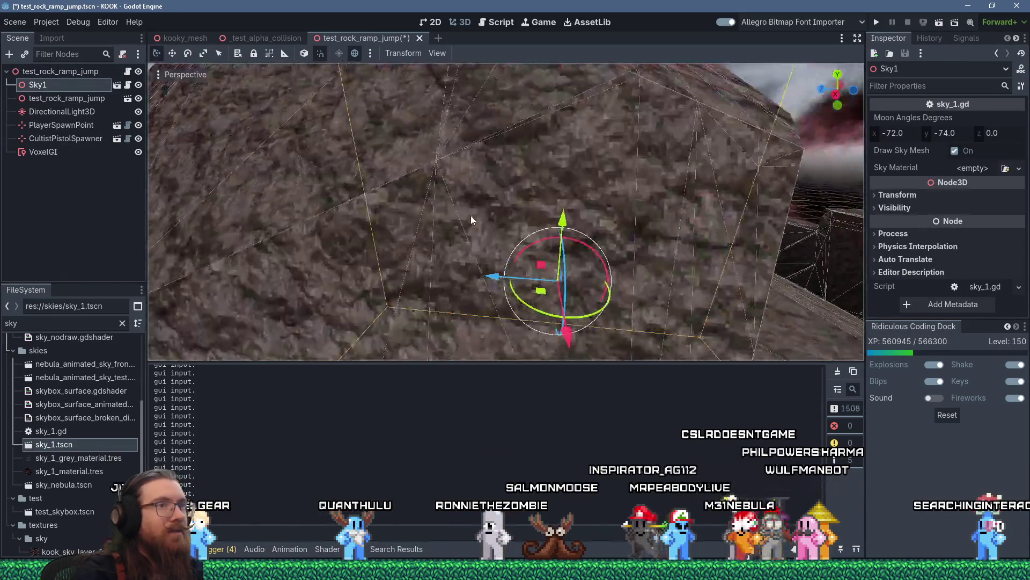
scroll(470, 214, down, 5)
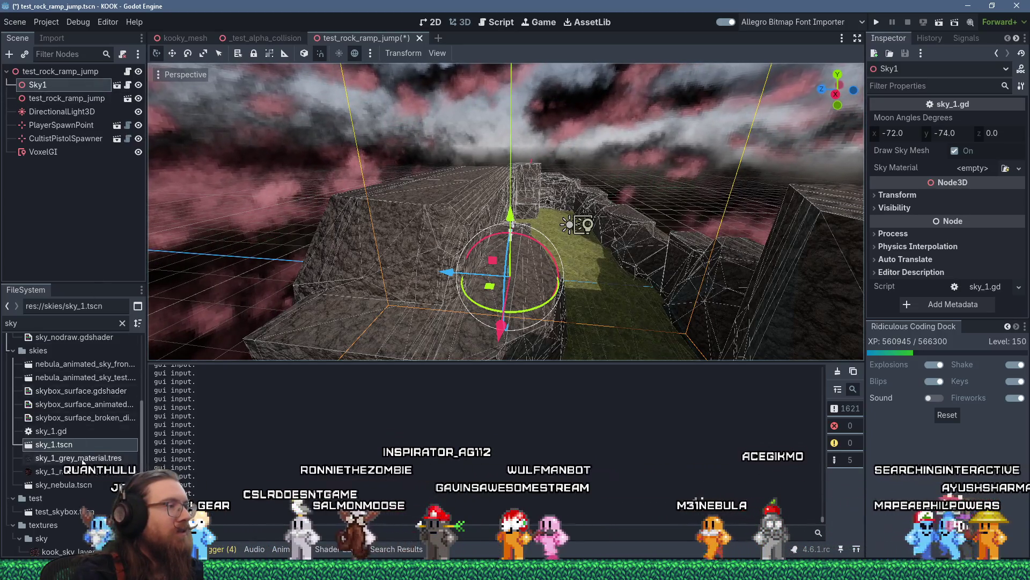
right_click(59, 457)
click(137, 359)
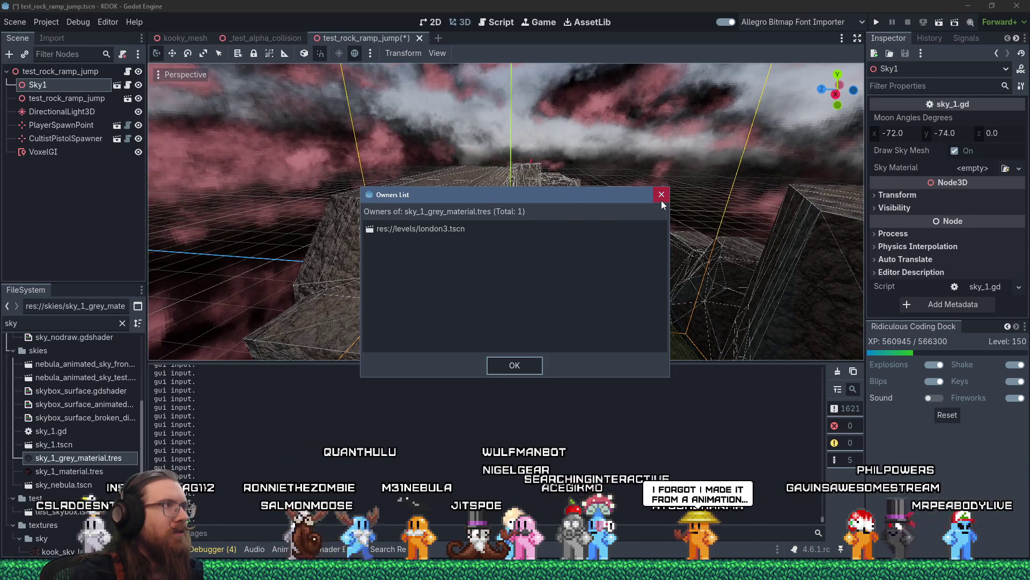
click(661, 198)
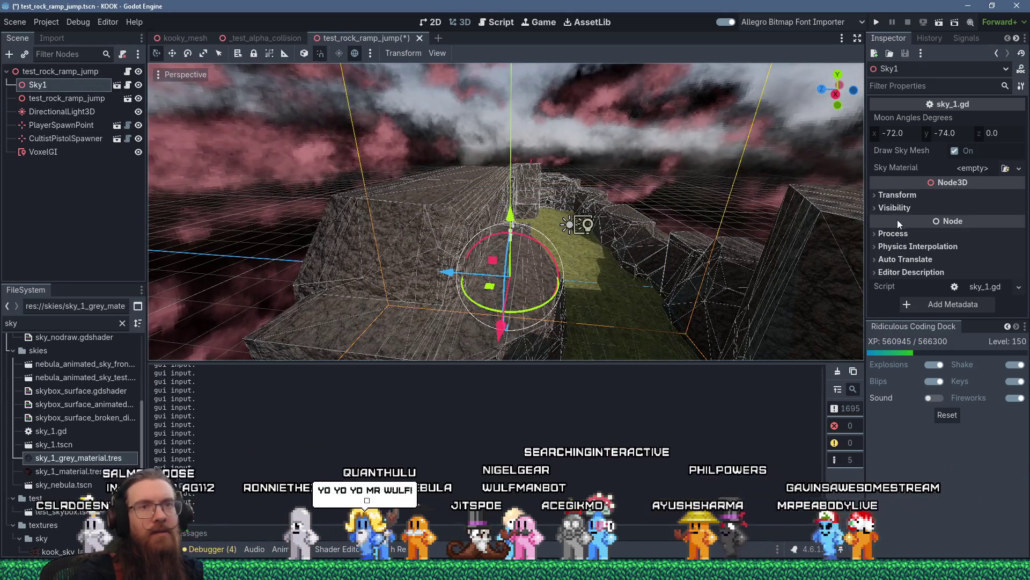
Step: Enable Editable Children on Sky1, move DirectionalLight3D under it, and select sky_mesh
right_click(65, 87)
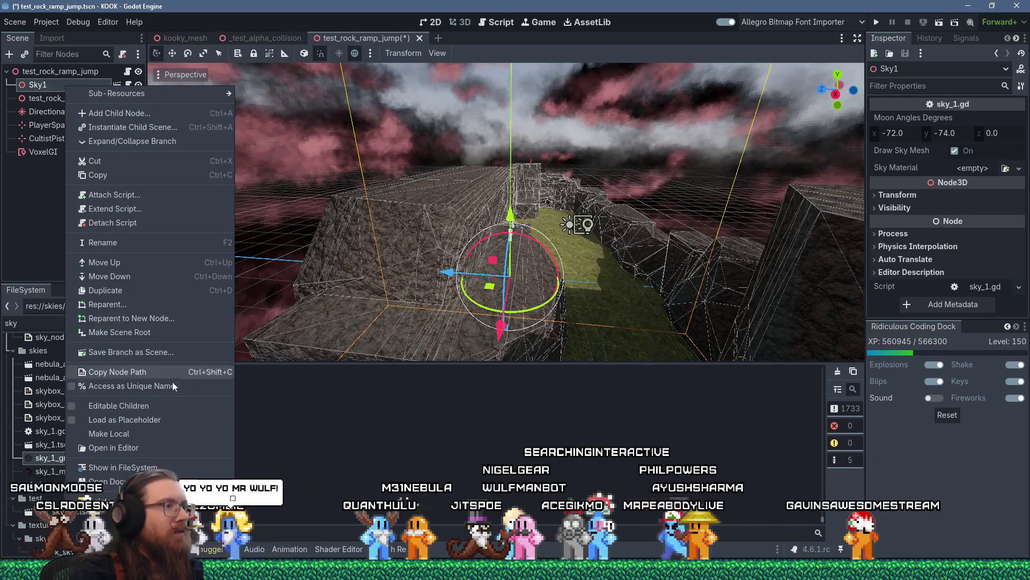
click(165, 407)
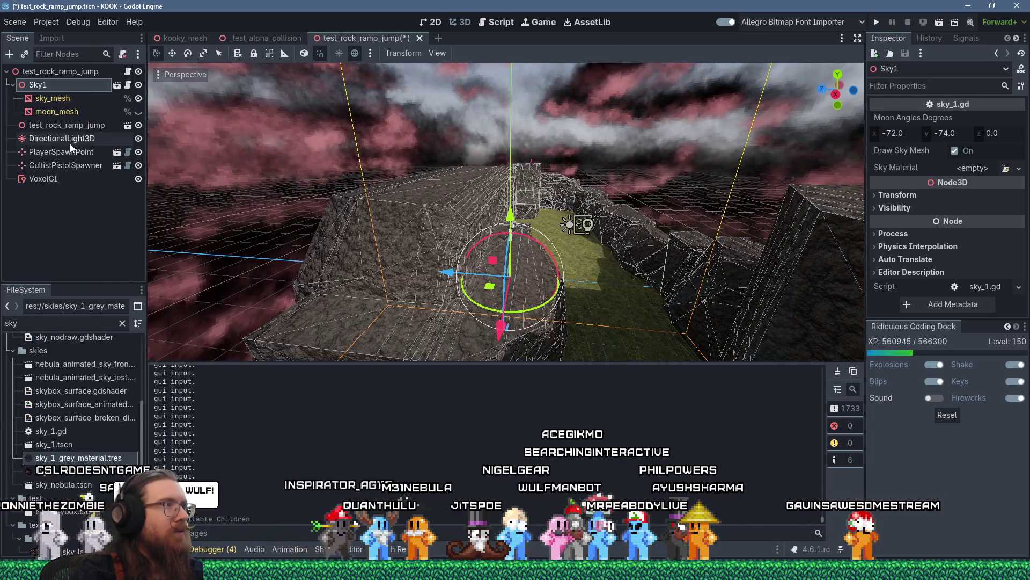
click(71, 99)
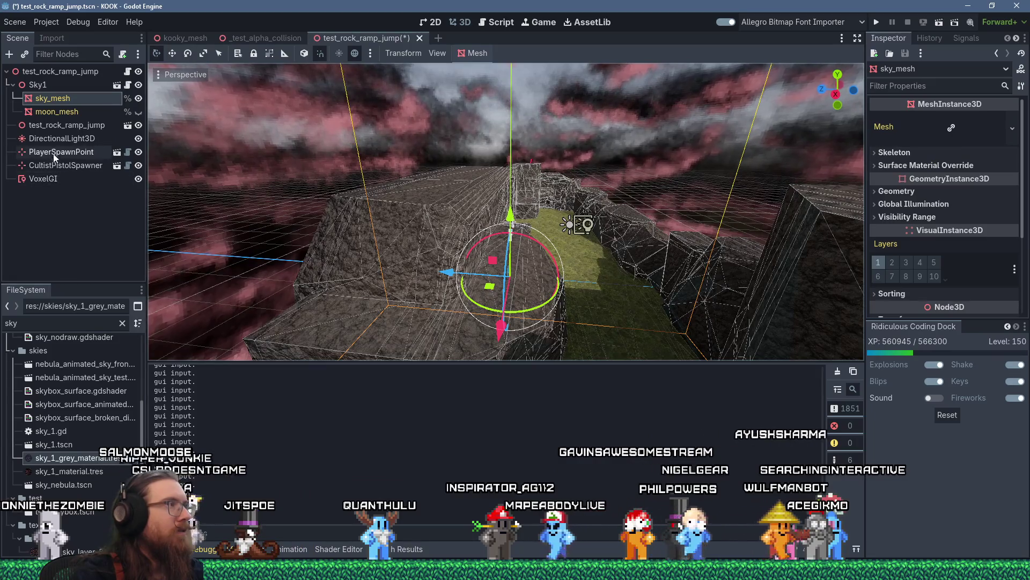
drag(53, 141, 48, 83)
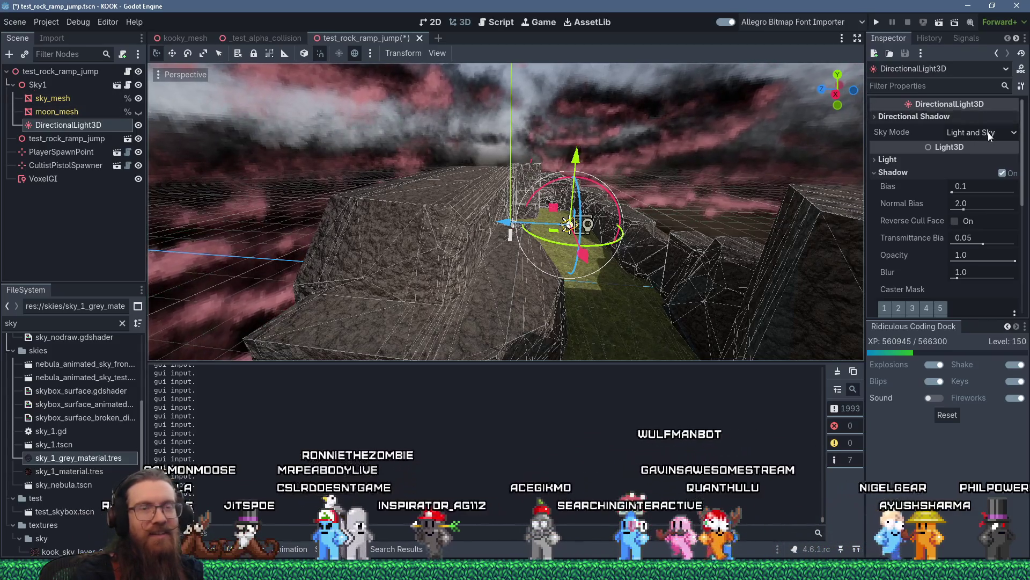
click(68, 99)
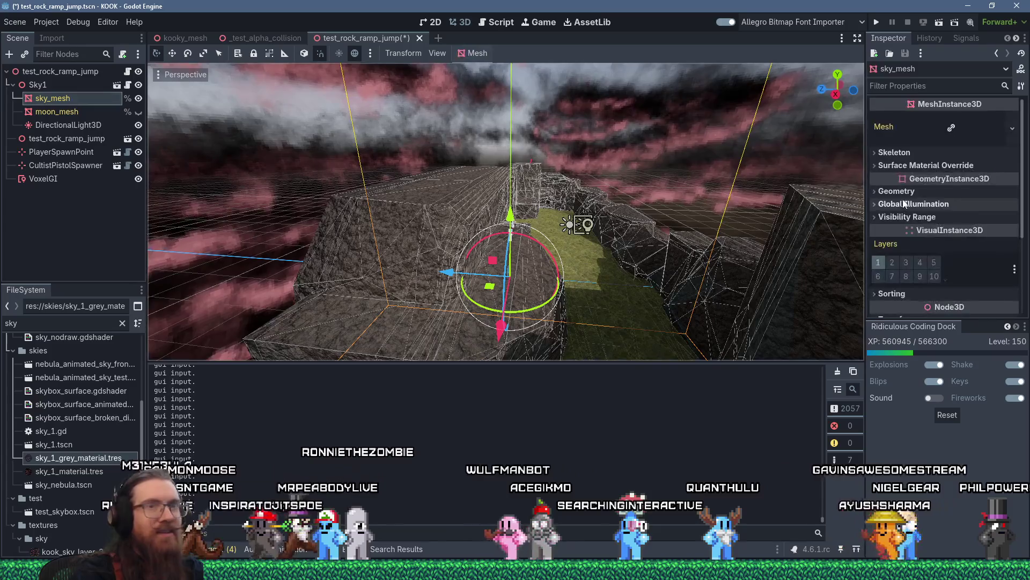
Step: Expand sky_mesh's box mesh and material settings and open its sky shader material
click(878, 165)
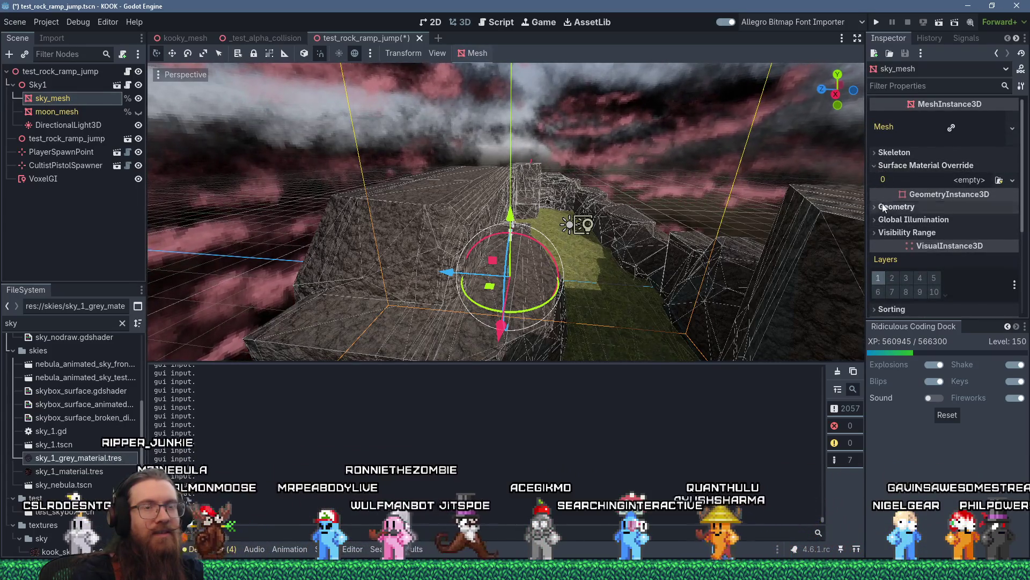
click(875, 153)
click(979, 128)
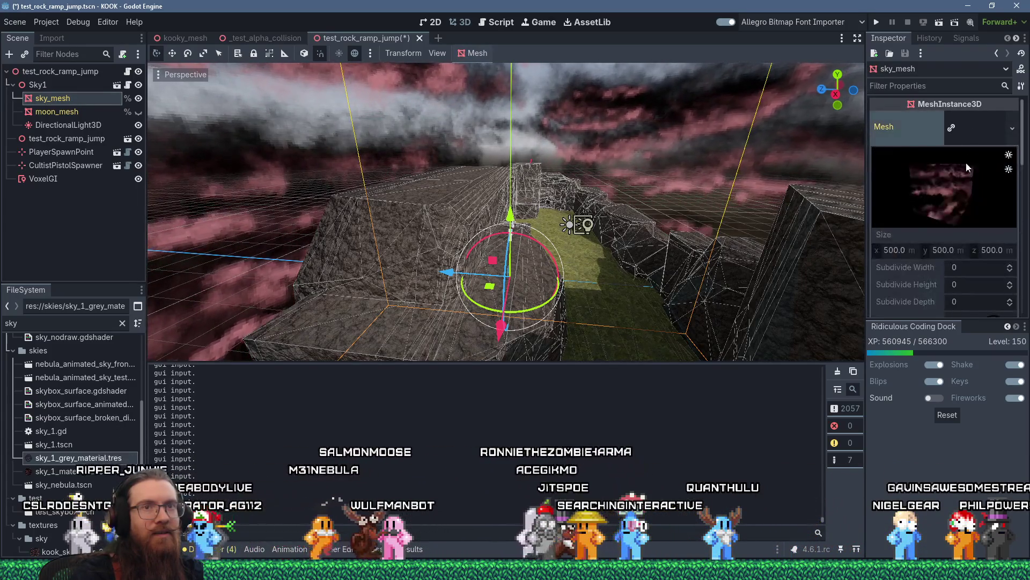
scroll(922, 236, down, 5)
right_click(989, 195)
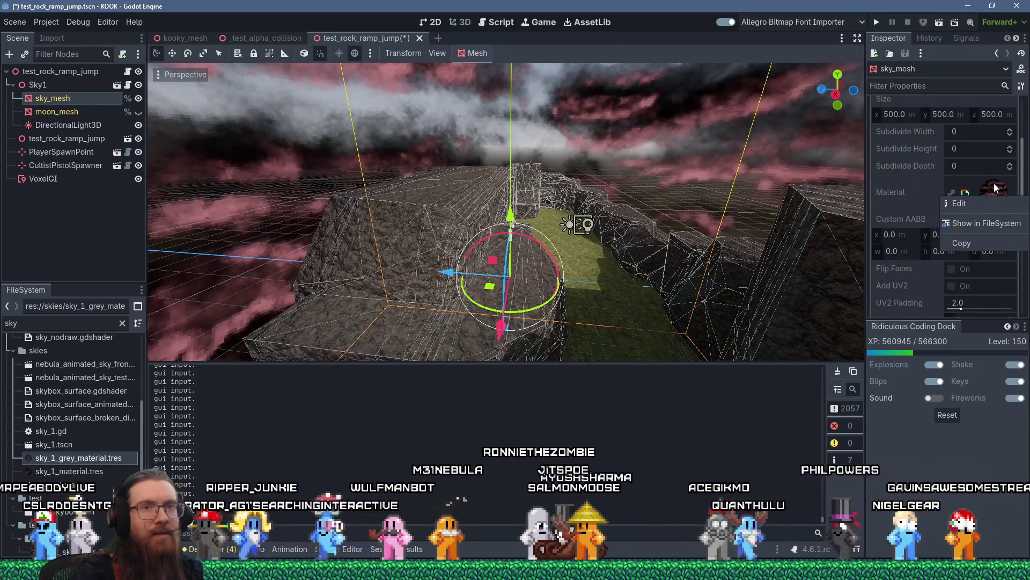
click(993, 182)
right_click(994, 183)
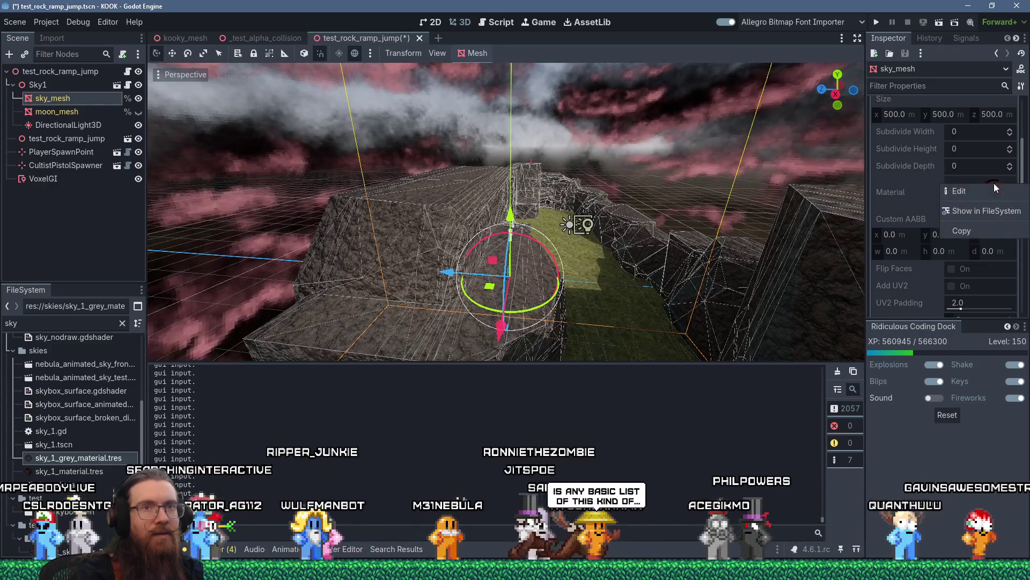
click(992, 191)
click(992, 191)
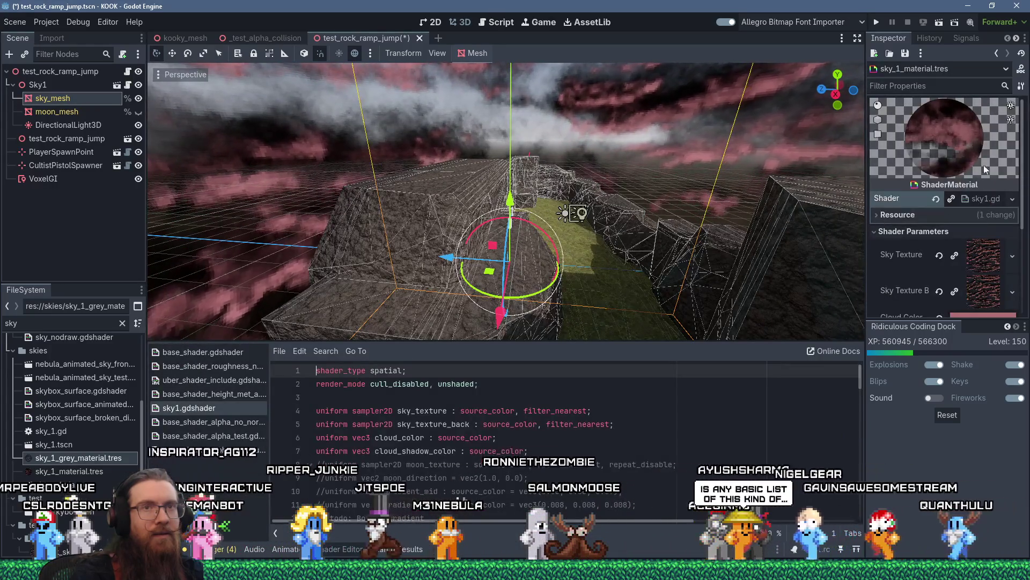
click(996, 53)
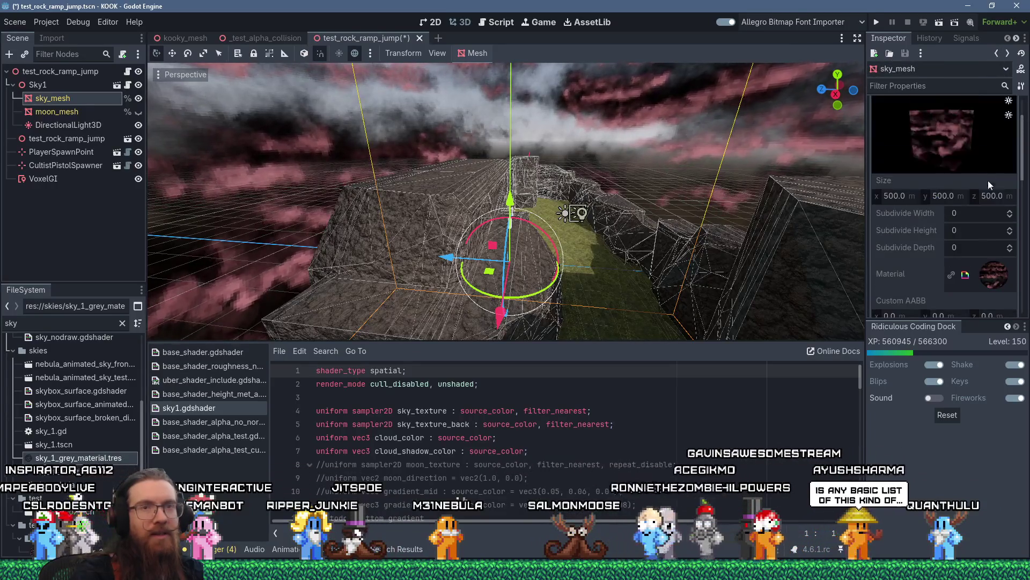
scroll(992, 191, down, 3)
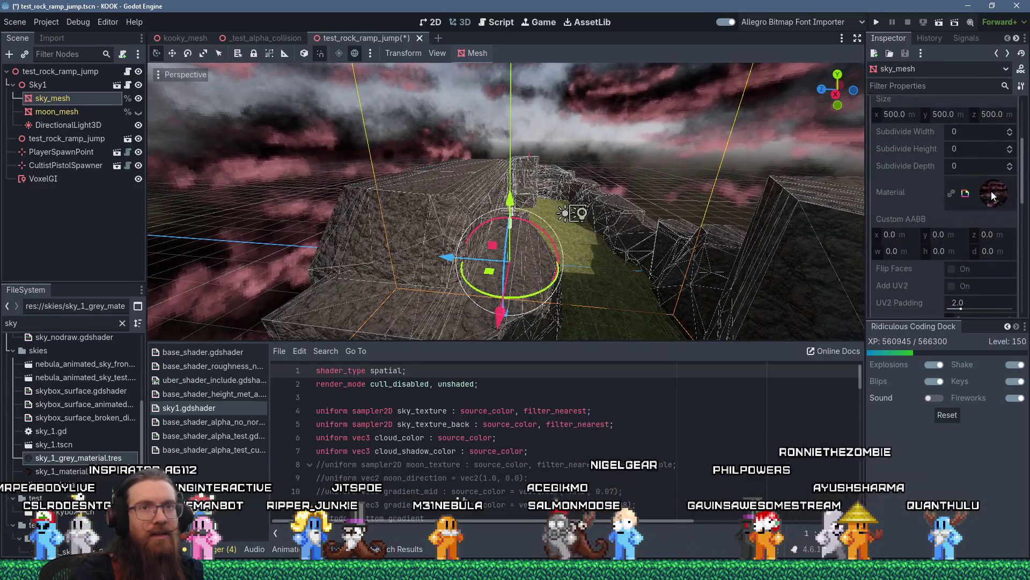
right_click(991, 191)
click(997, 184)
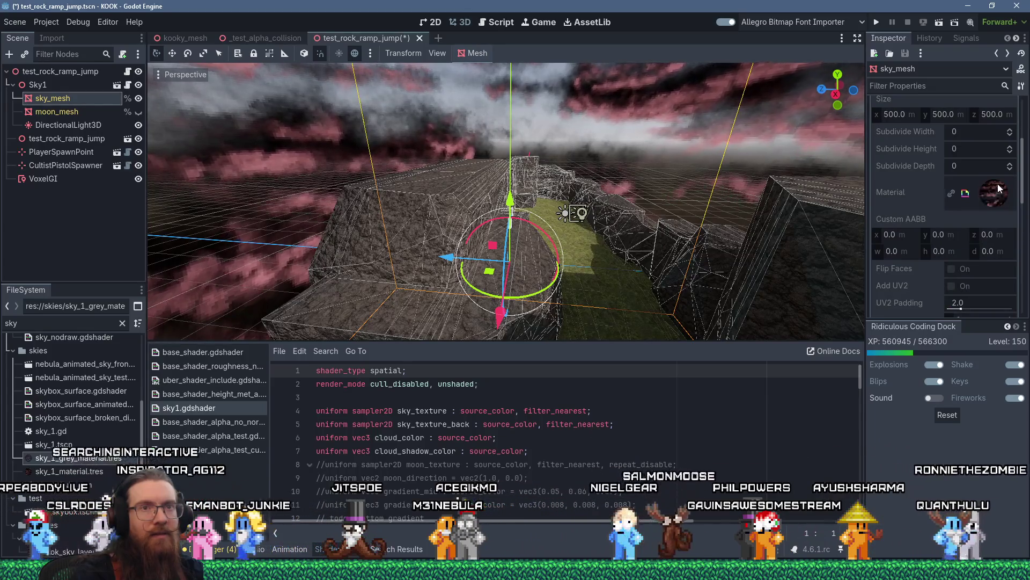
Step: Assign sky_1_grey_material.tres as sky_mesh's material and recheck its 500 m box size
mouse_move(94, 461)
mouse_down()
mouse_move(955, 223)
mouse_move(1002, 195)
mouse_move(987, 201)
mouse_up()
scroll(974, 208, up, 5)
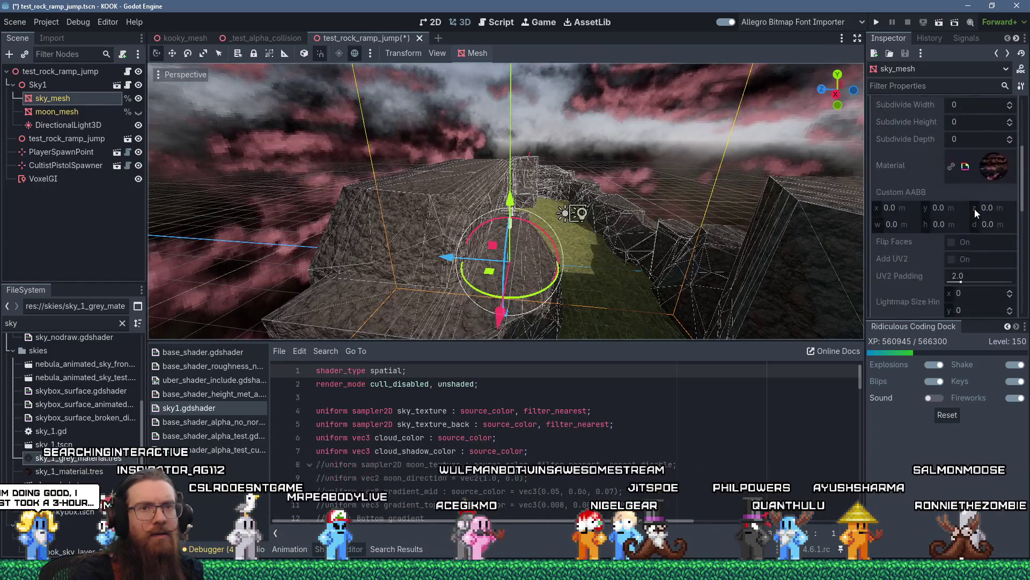
click(960, 129)
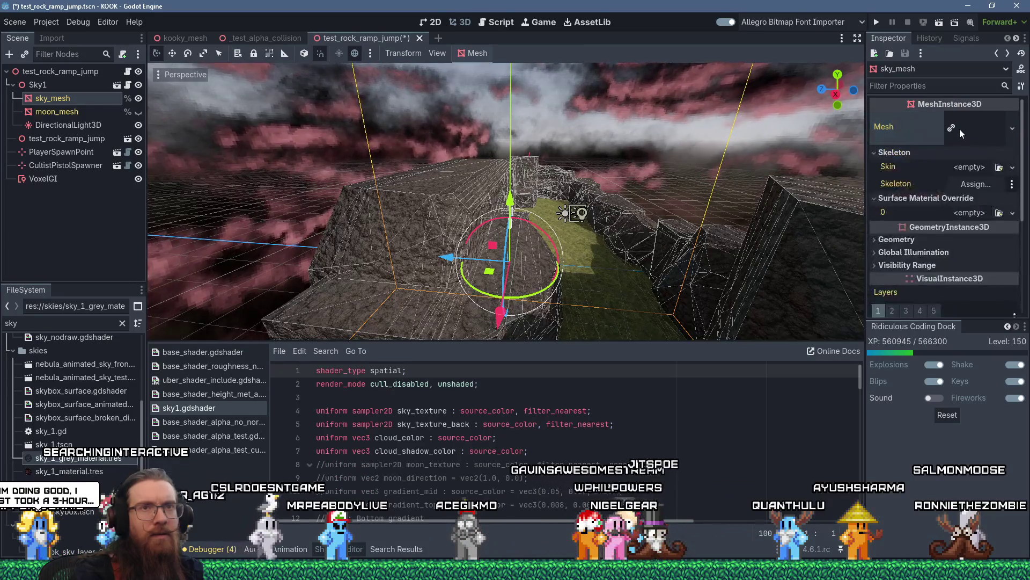
click(967, 127)
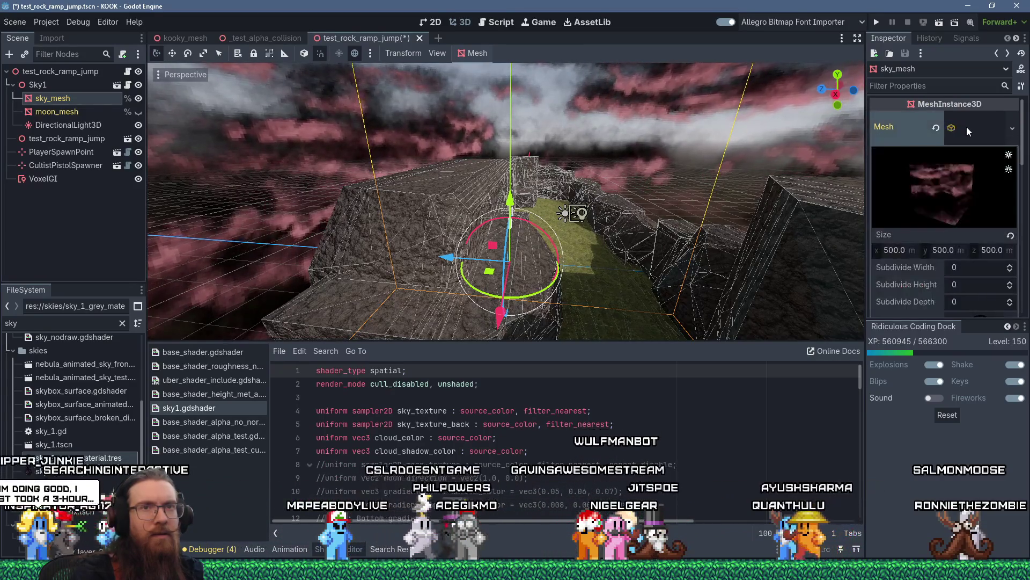
scroll(980, 207, down, 3)
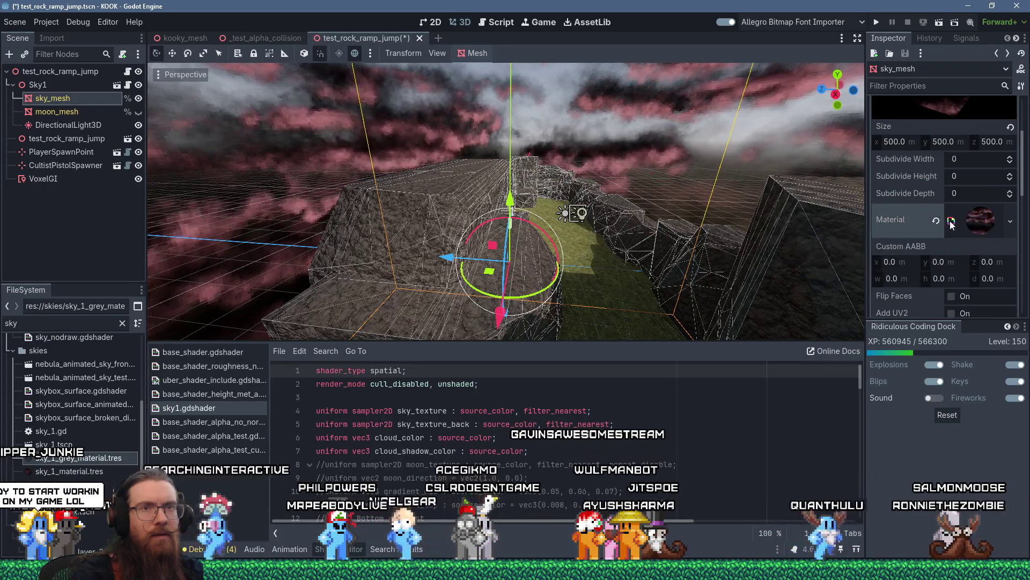
Step: Save the sky mesh's shader material as sky_1_green.tres in the skies folder
right_click(974, 221)
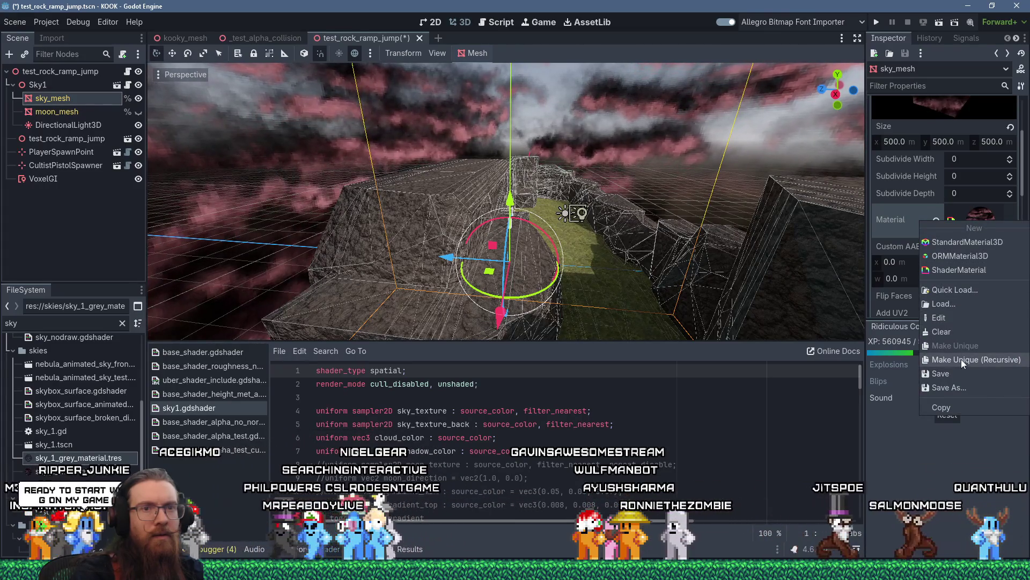
right_click(981, 214)
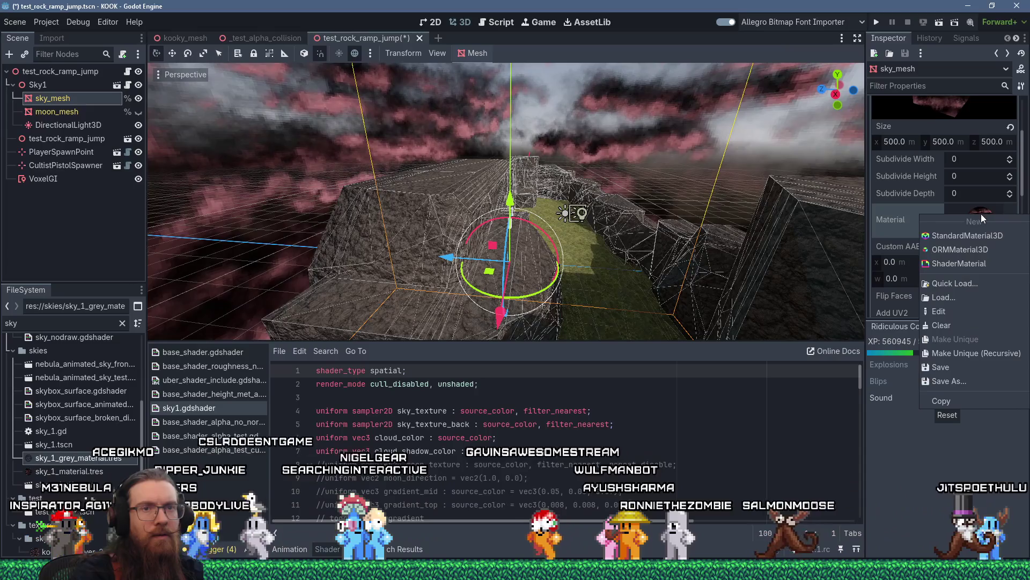
click(968, 379)
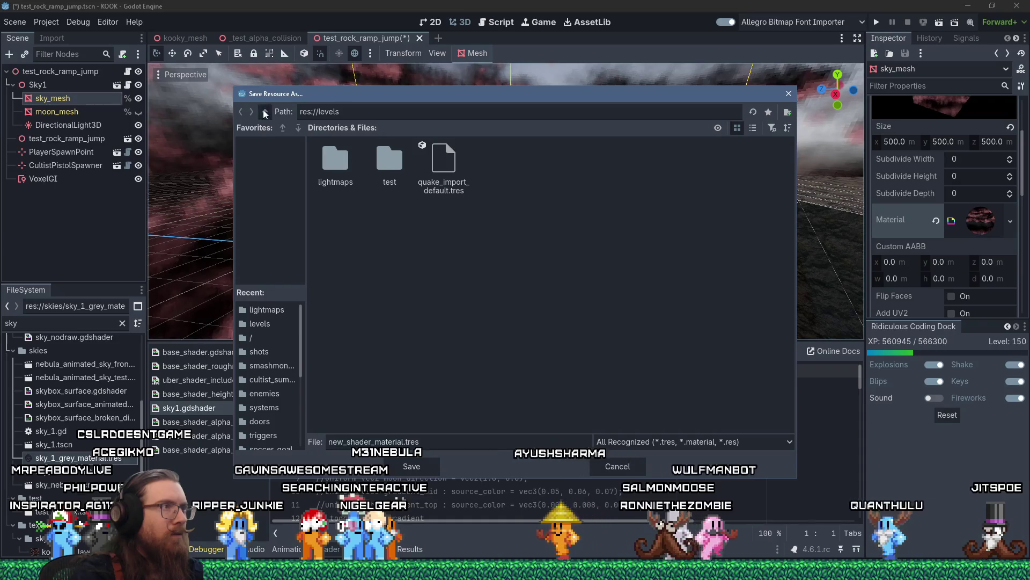
key(alt+Up)
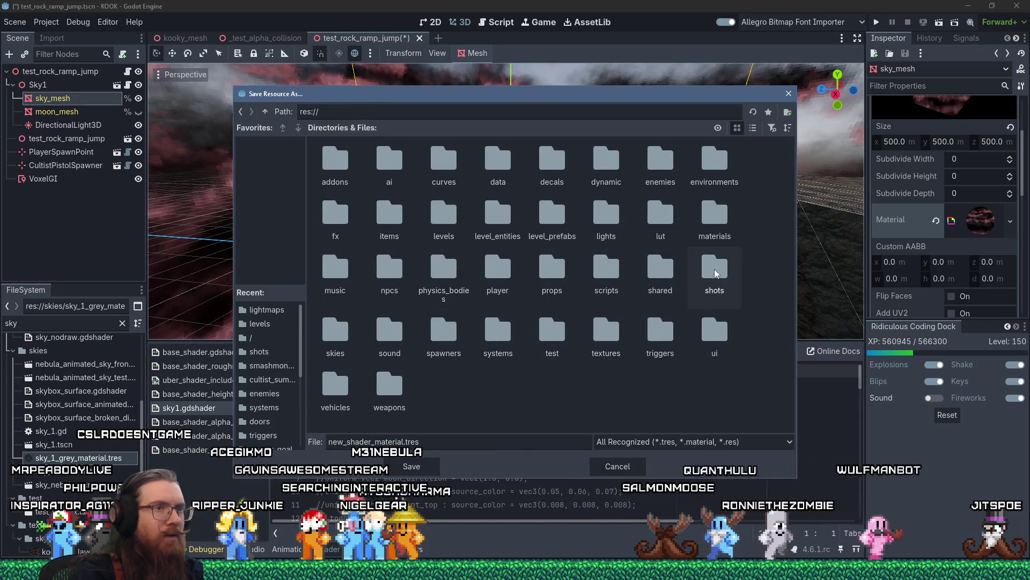
double_click(349, 346)
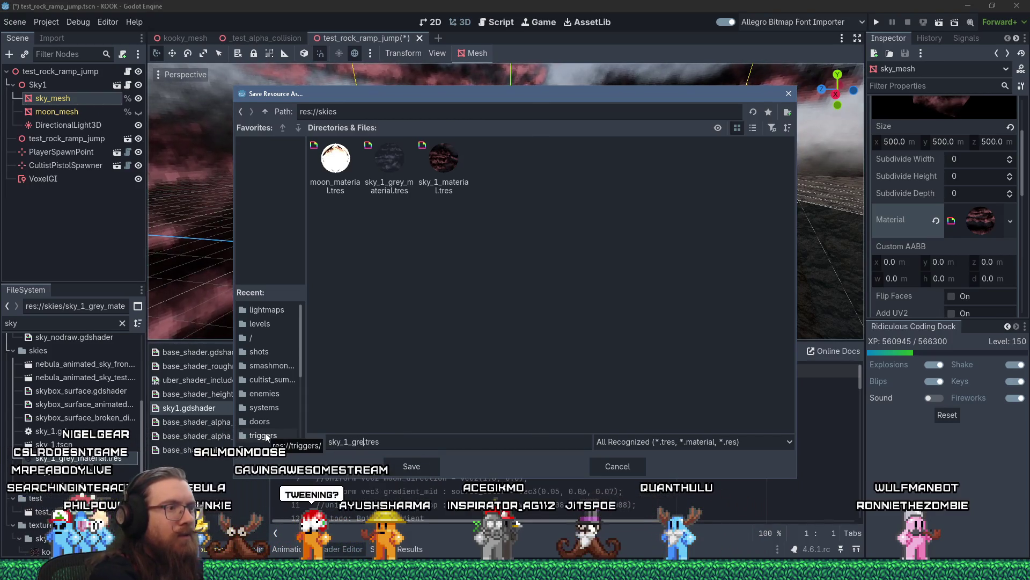
click(403, 465)
click(975, 217)
Step: Expand the material's Shader Parameters to reach the cloud colour setting
scroll(947, 276, down, 3)
click(891, 154)
click(971, 242)
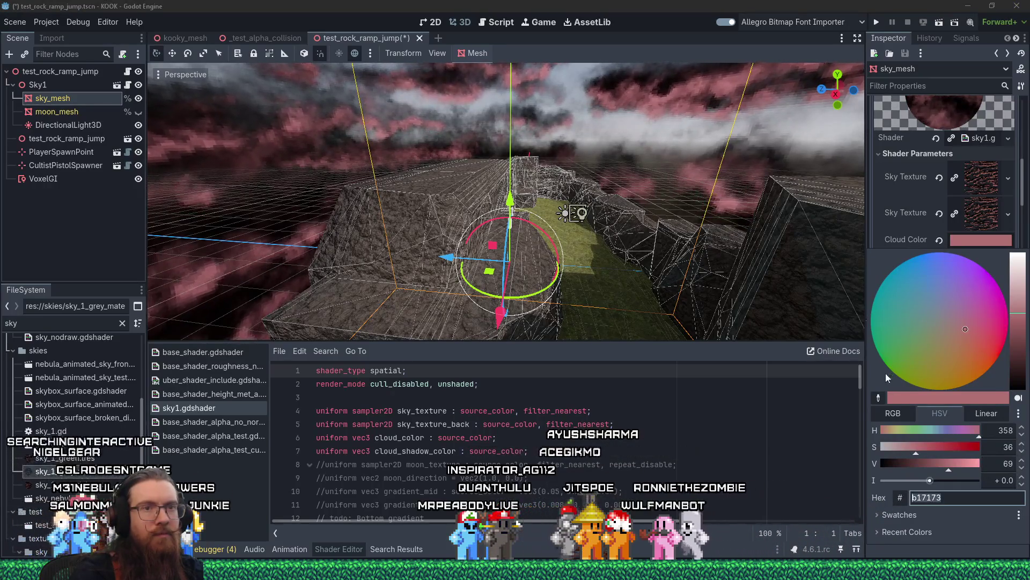
Step: Eyedrop the grass's olive 736f46 into Cloud Color, turning the pink clouds olive-green
click(878, 397)
click(583, 257)
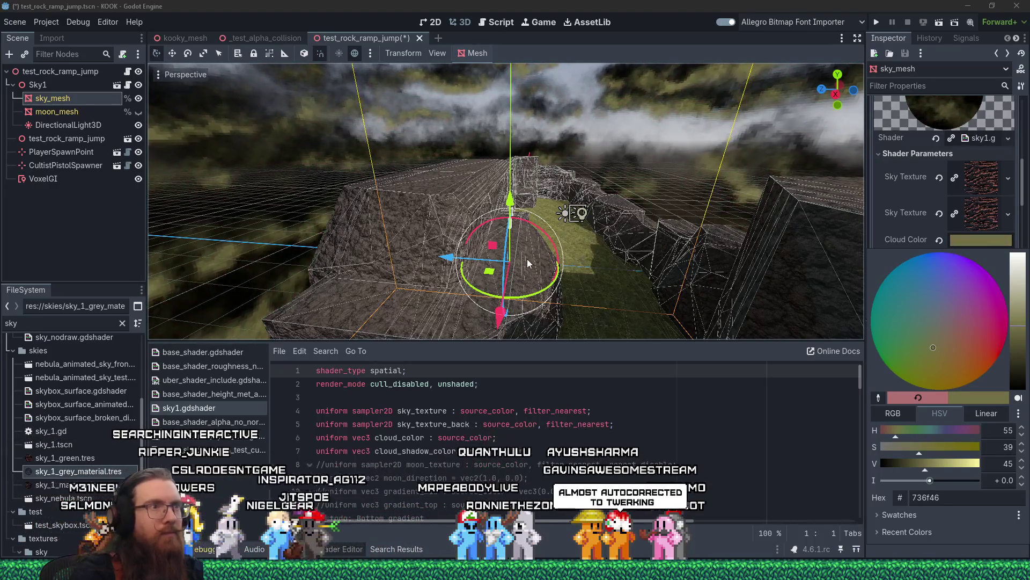
click(527, 258)
mouse_move(510, 275)
mouse_down()
mouse_move(461, 222)
mouse_move(637, 247)
mouse_move(735, 232)
mouse_move(749, 185)
mouse_move(724, 191)
mouse_up()
scroll(504, 256, down, 5)
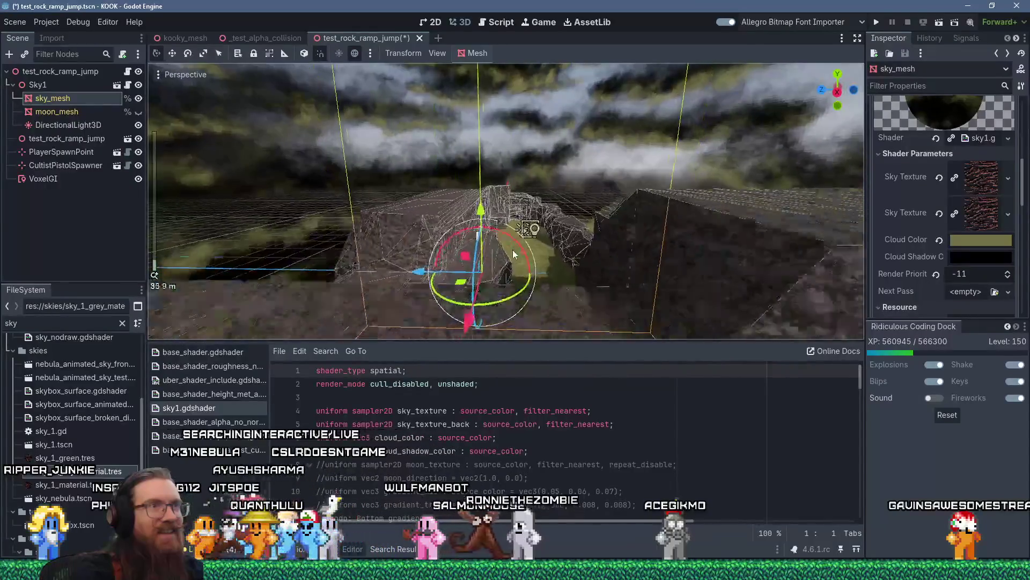
scroll(513, 249, up, 6)
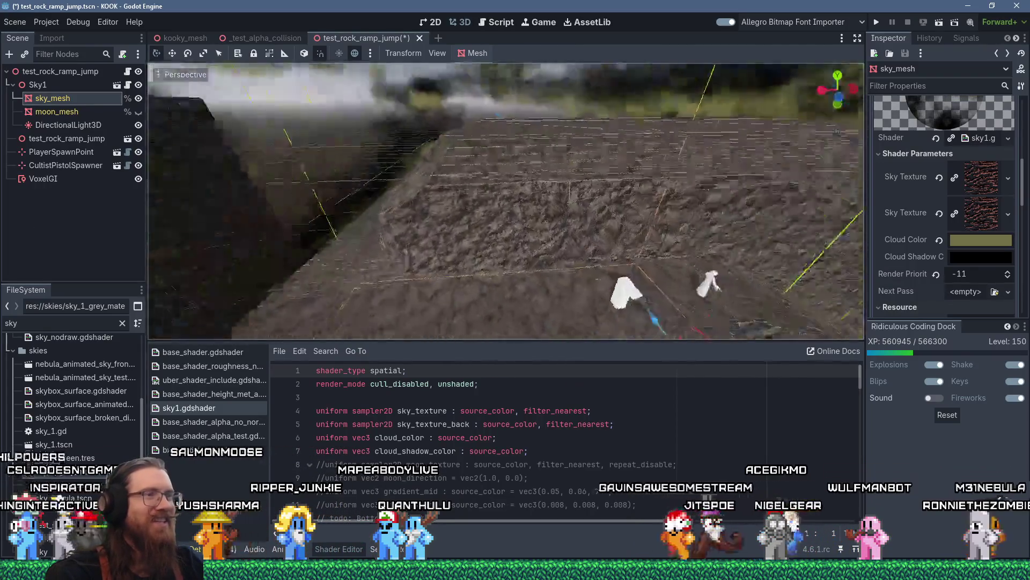
scroll(560, 189, down, 5)
scroll(462, 236, up, 10)
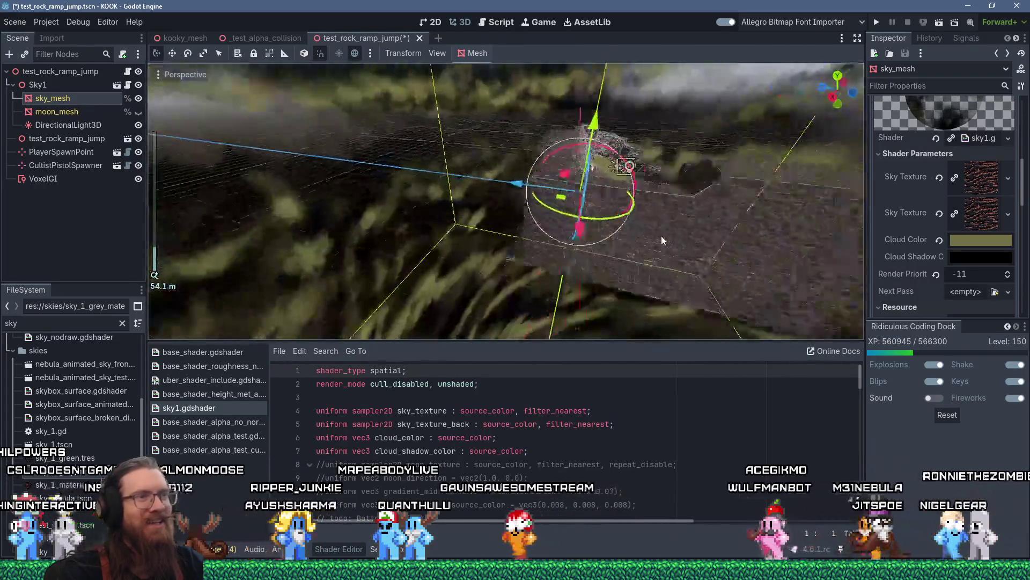
mouse_move(472, 236)
mouse_down()
mouse_move(363, 197)
mouse_move(373, 235)
mouse_move(559, 253)
mouse_up()
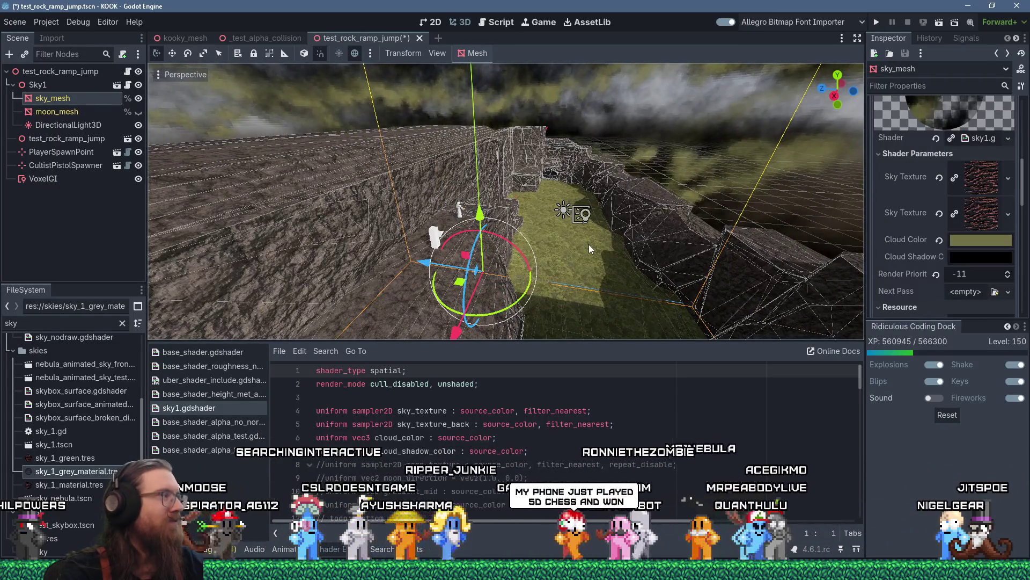
click(562, 242)
scroll(562, 242, down, 3)
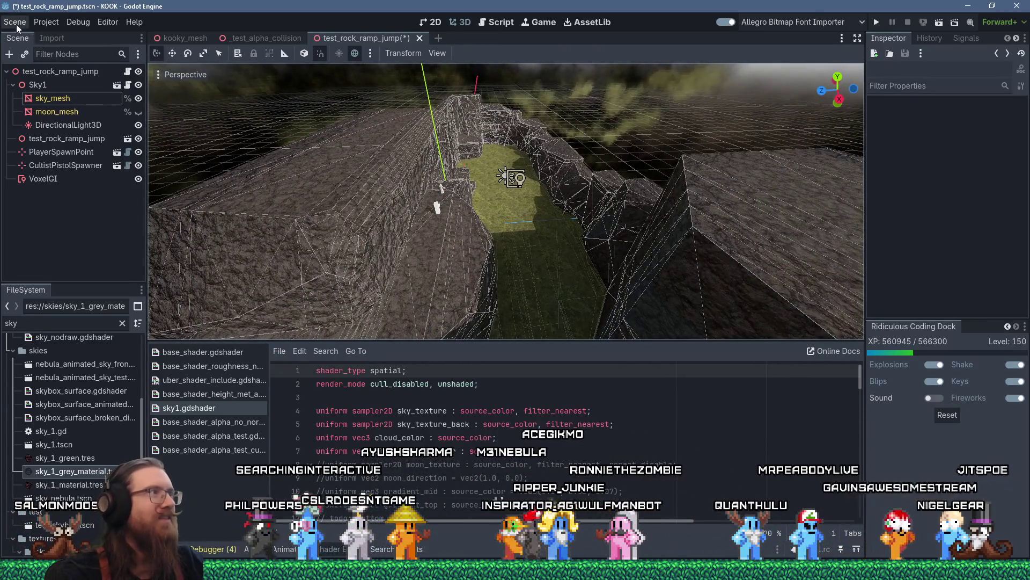
Step: Save the scene, set the root node's fog density to 0.001, and launch the game
click(16, 23)
click(34, 111)
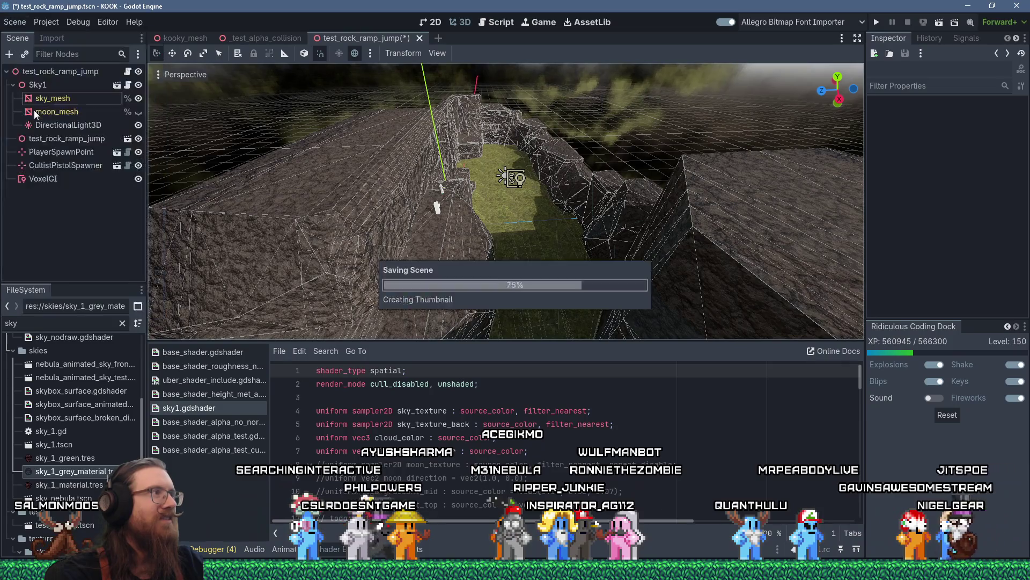
click(43, 75)
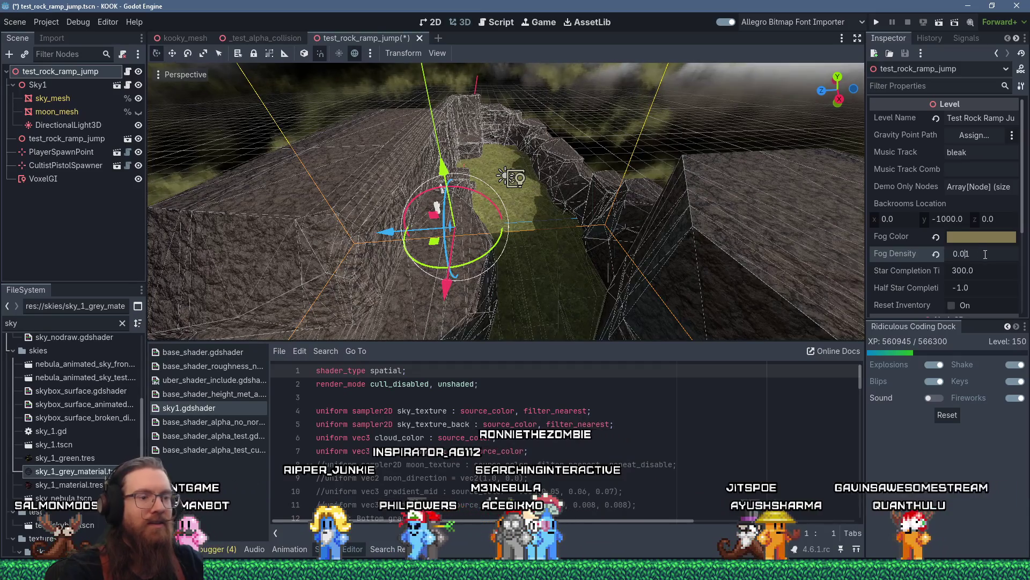
click(875, 22)
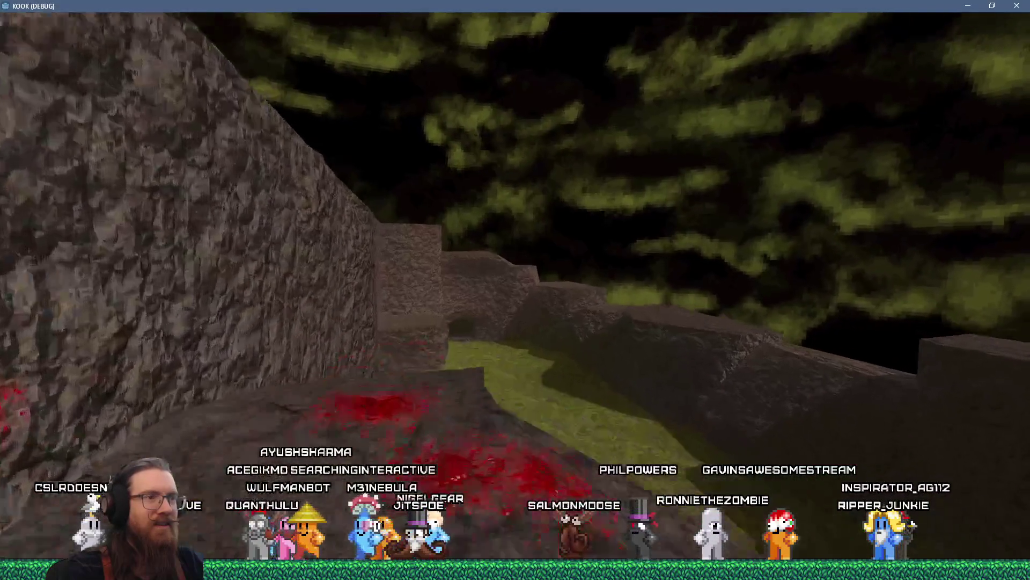
Step: Close the running game by entering quit in its debug console
key(grave)
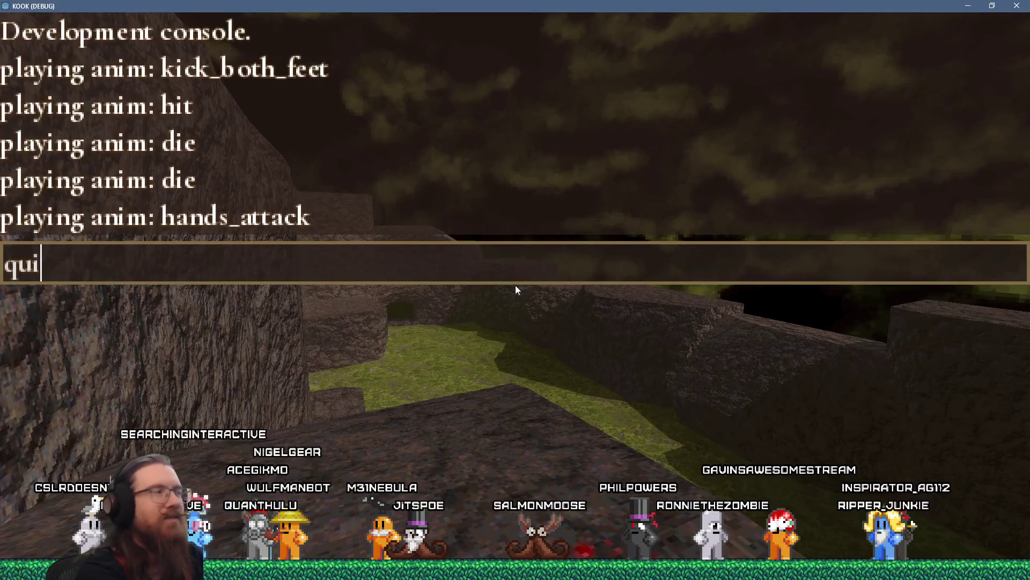
text(t)
key(Return)
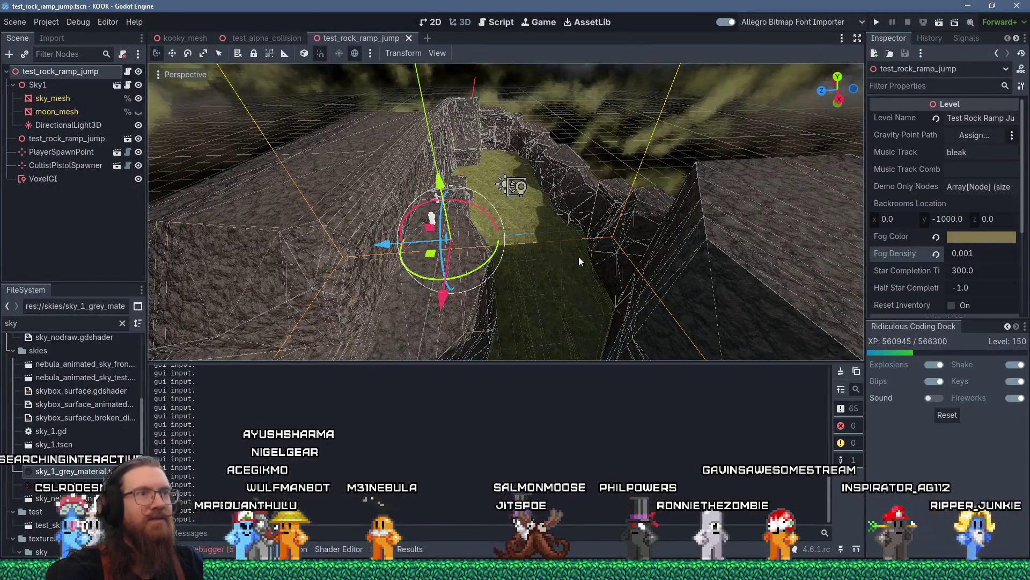
Step: Open the sky_1_green.tres sky material from the FileSystem dock
drag(574, 265, 558, 215)
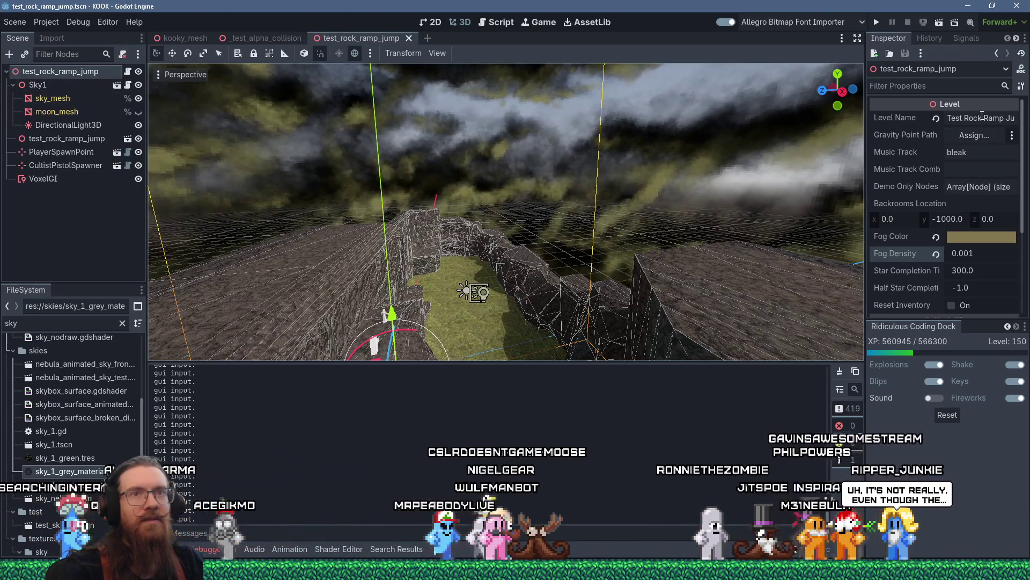
scroll(949, 181, down, 5)
scroll(938, 191, up, 3)
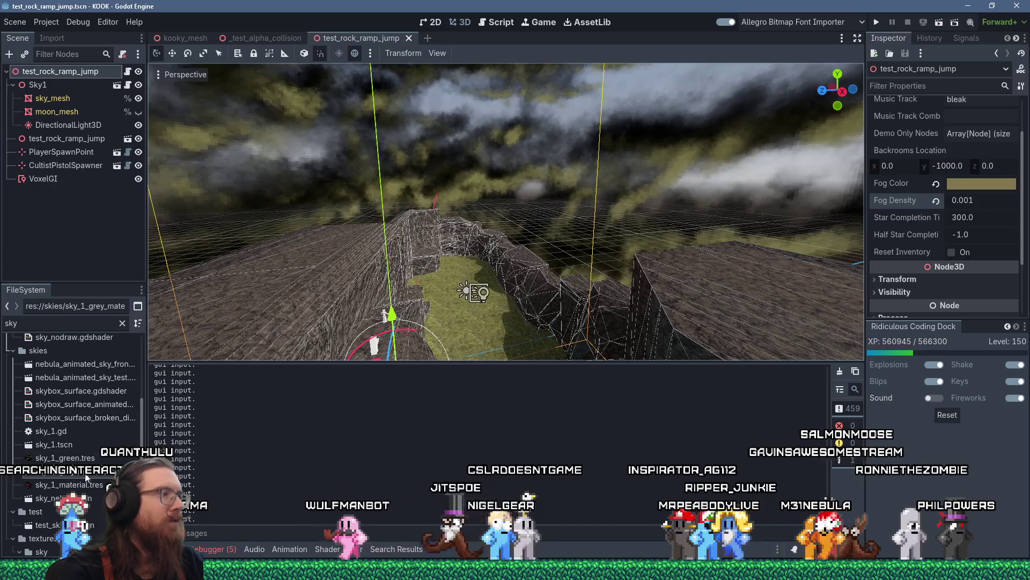
click(92, 457)
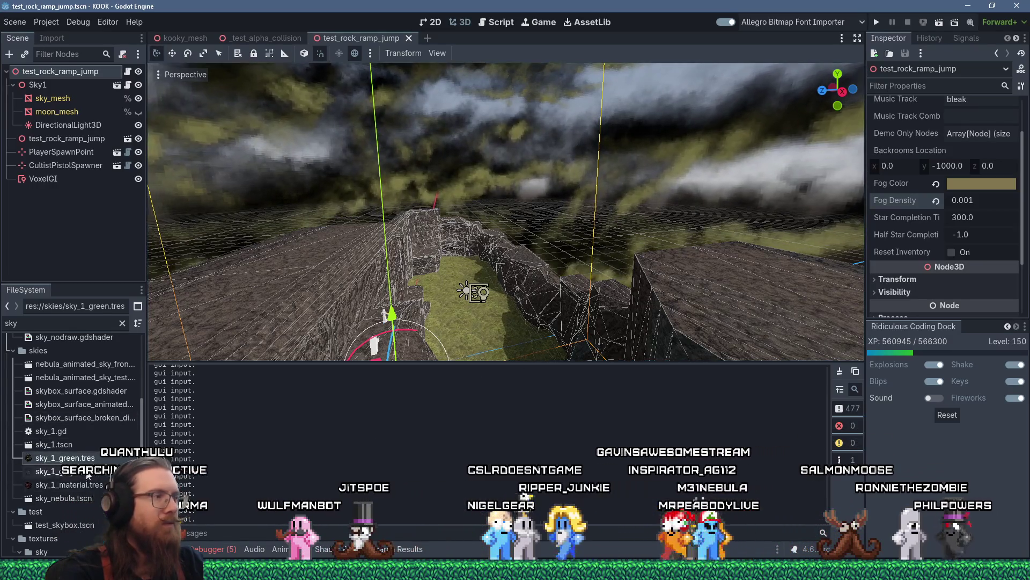
double_click(80, 460)
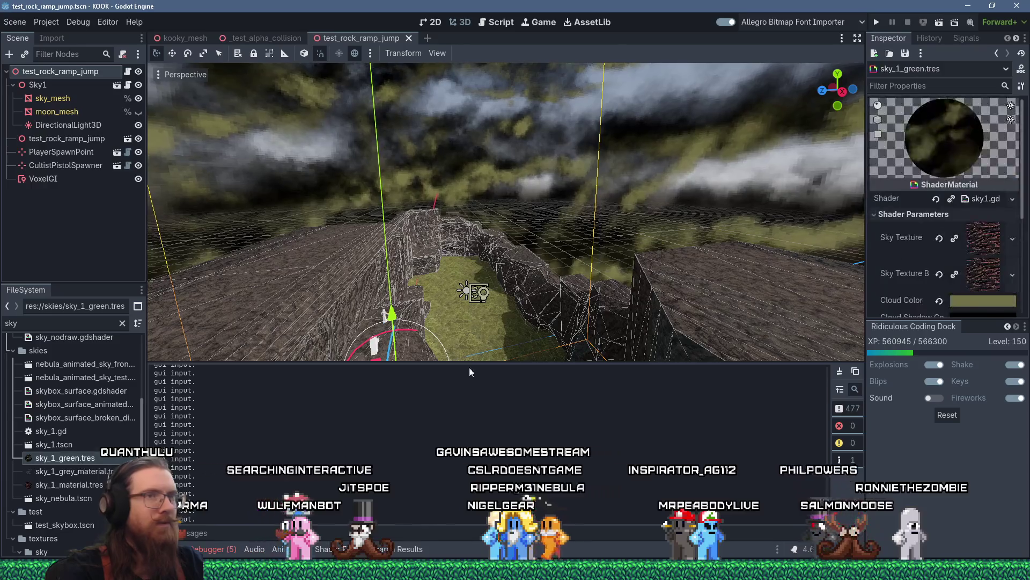
Step: Lower the Cloud Color saturation so the clouds look greyer
scroll(1008, 254, down, 5)
click(991, 211)
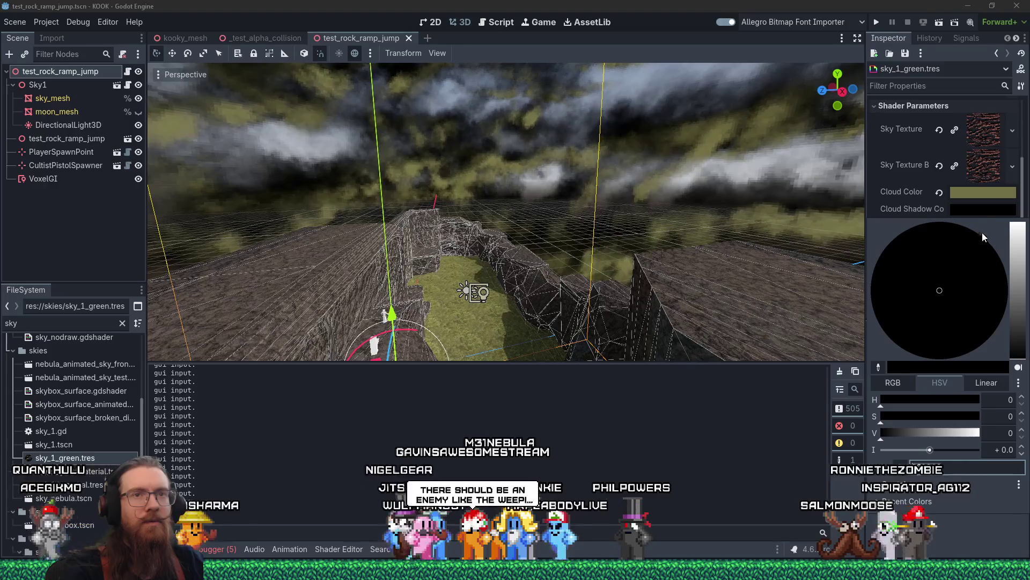
click(984, 199)
click(985, 192)
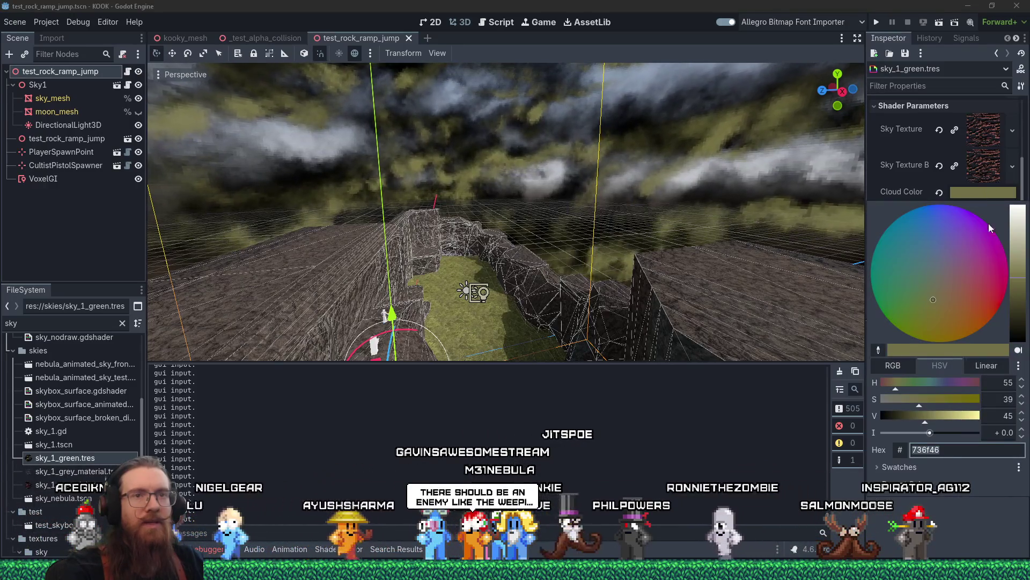
drag(920, 399, 898, 401)
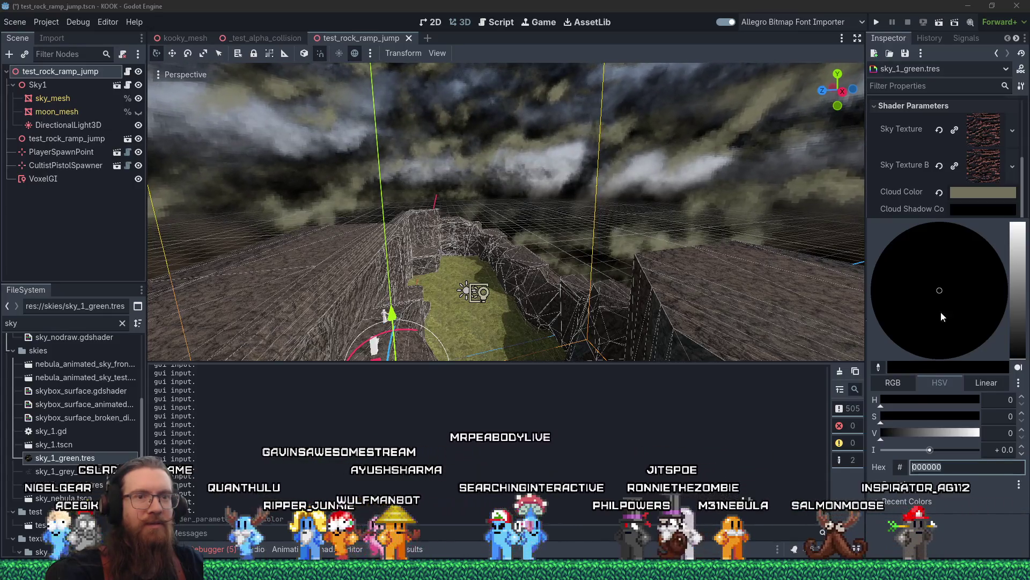
Step: Sample a dark olive from the scene for Cloud Shadow Color and darken it further
click(879, 367)
click(541, 347)
mouse_move(1018, 343)
mouse_down()
mouse_move(1020, 361)
mouse_move(1026, 347)
mouse_up()
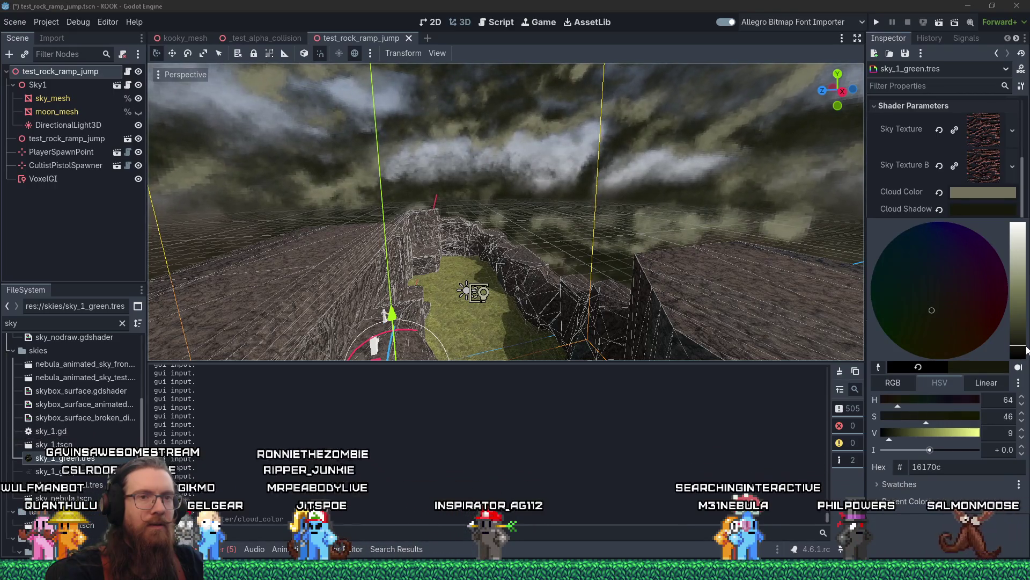
click(877, 22)
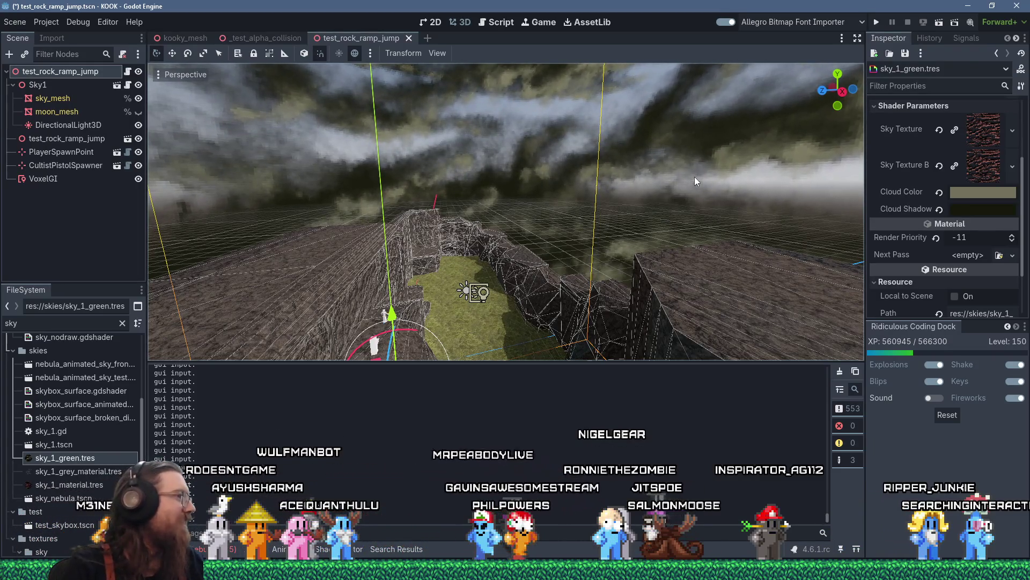
Step: Playtest the level under the darker olive sky, then close the KOOK window
click(876, 22)
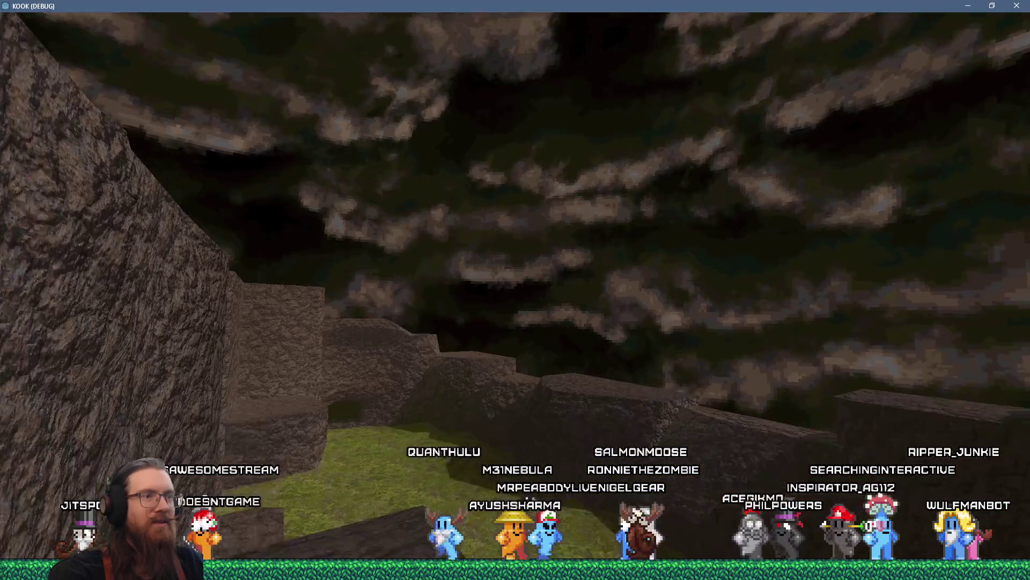
key(grave)
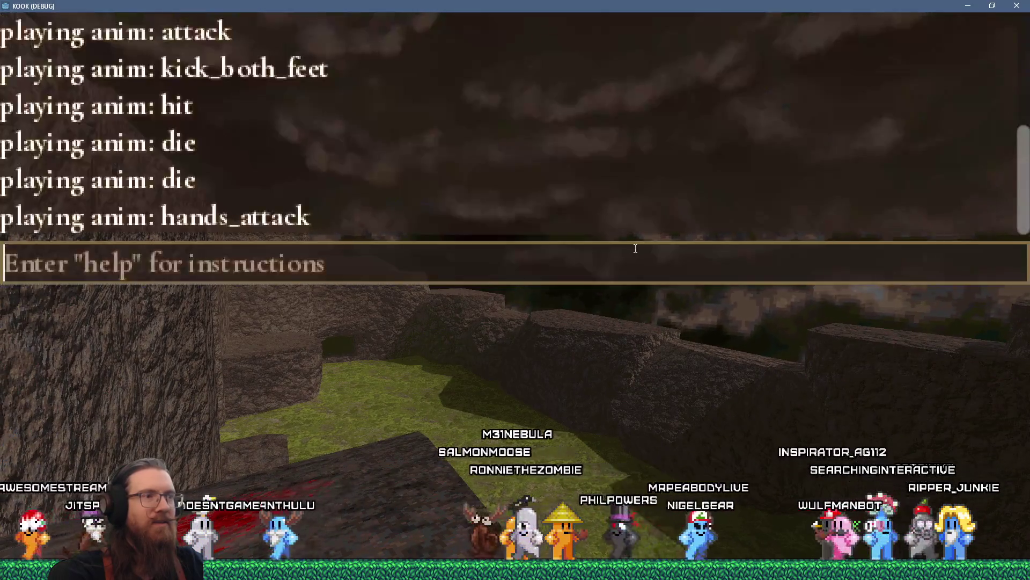
click(1017, 5)
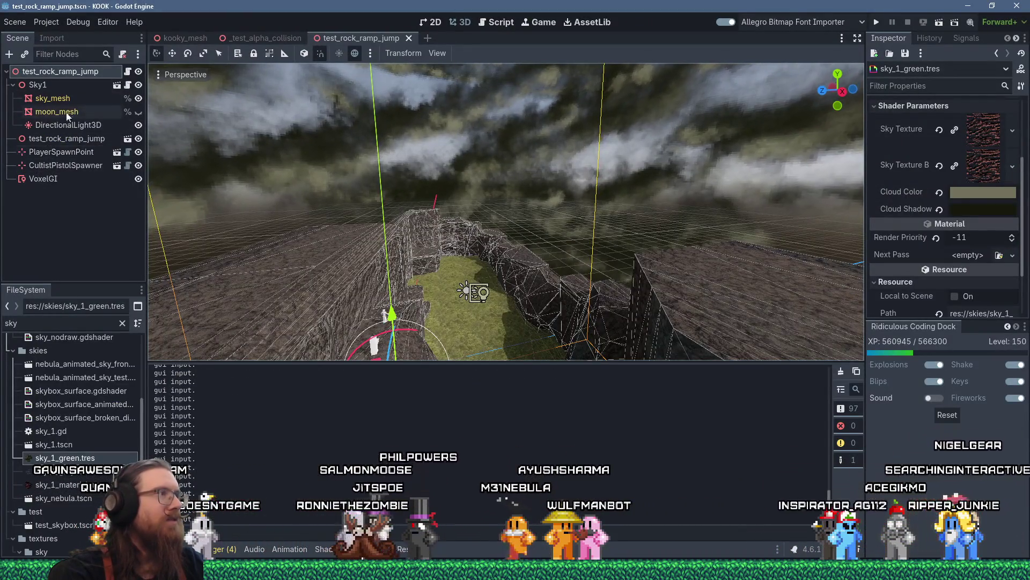
Step: Pick a darker Fog Color on the level's root node
scroll(982, 233, up, 5)
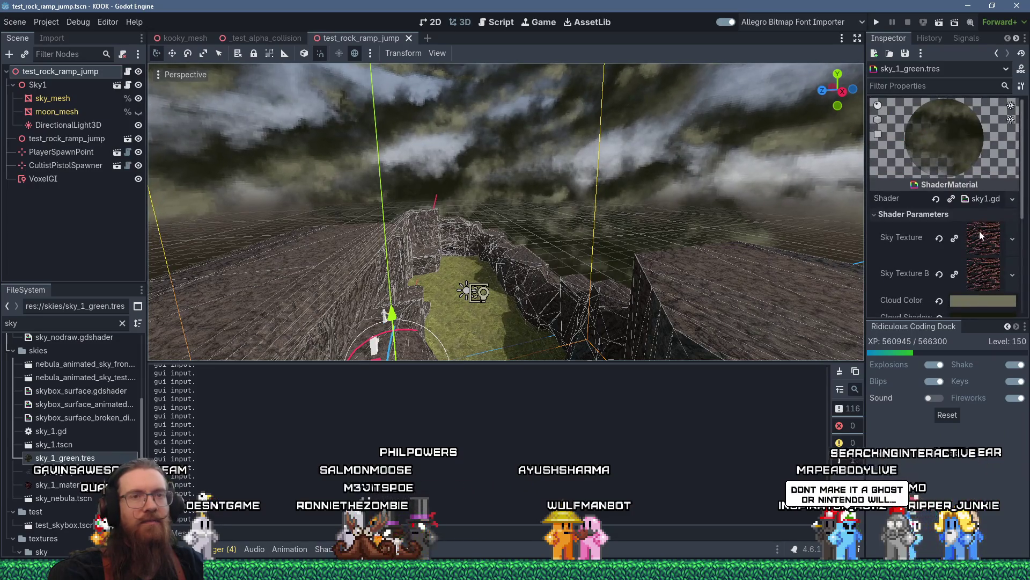
key(Down)
key(Up)
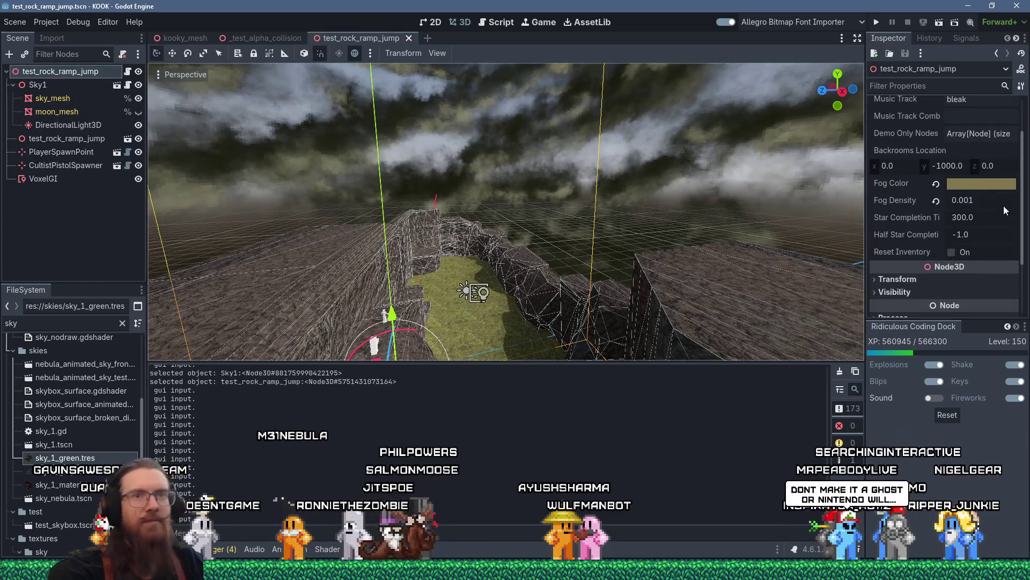
click(990, 185)
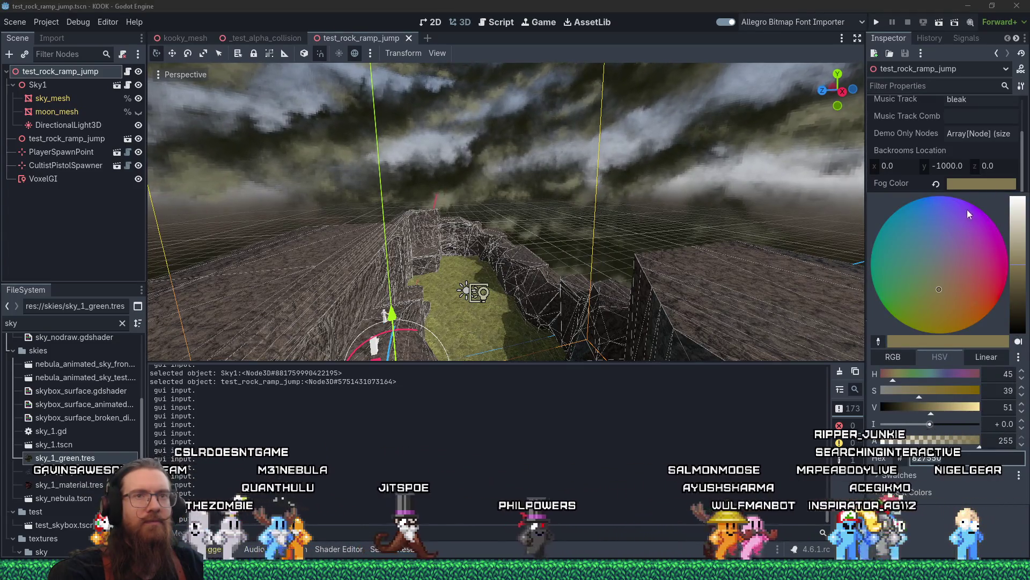
click(918, 183)
click(968, 184)
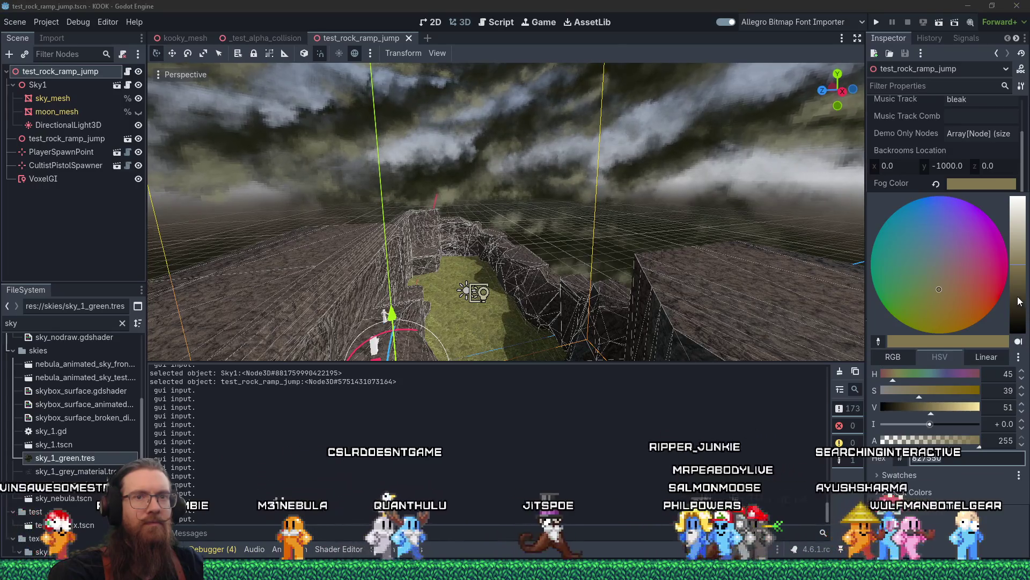
click(1019, 302)
click(906, 182)
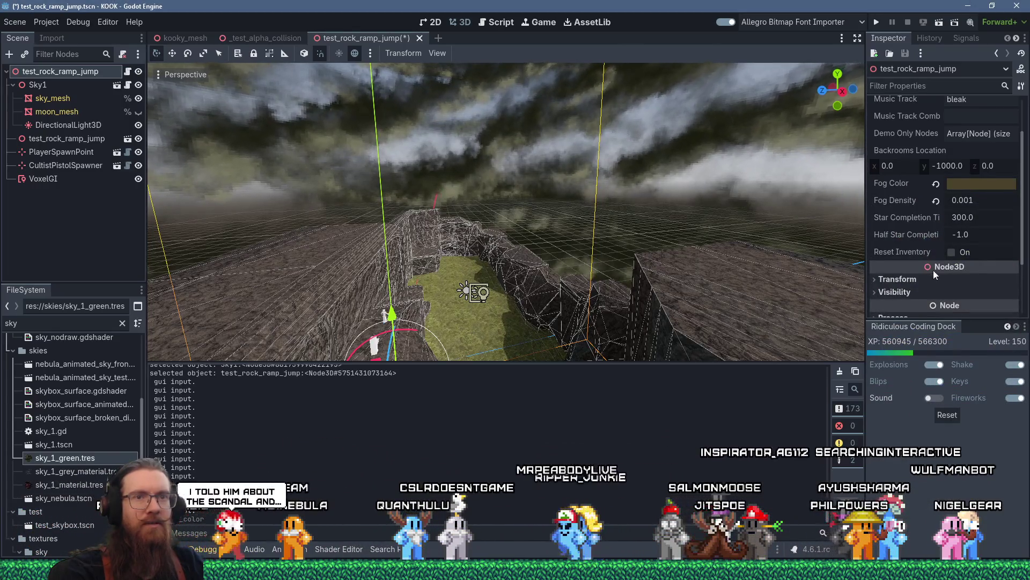
Step: Set Fog Density to 0.005, then save and launch the game
click(976, 199)
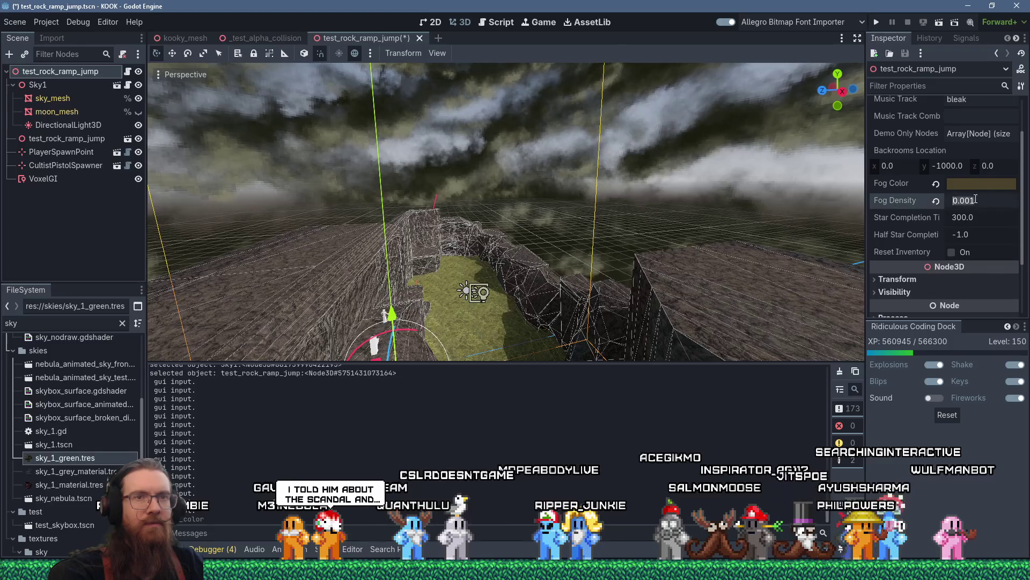
click(977, 200)
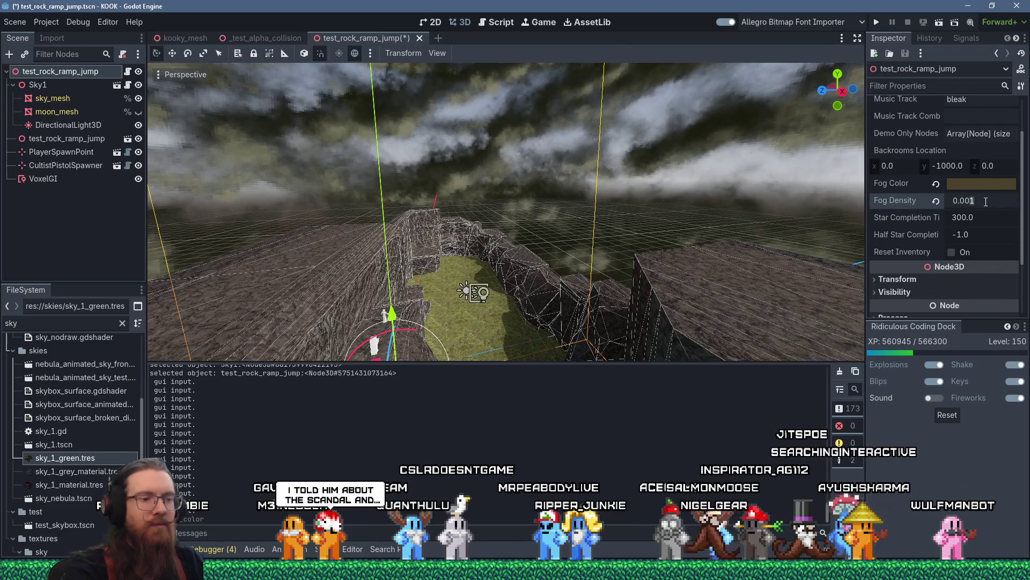
click(883, 21)
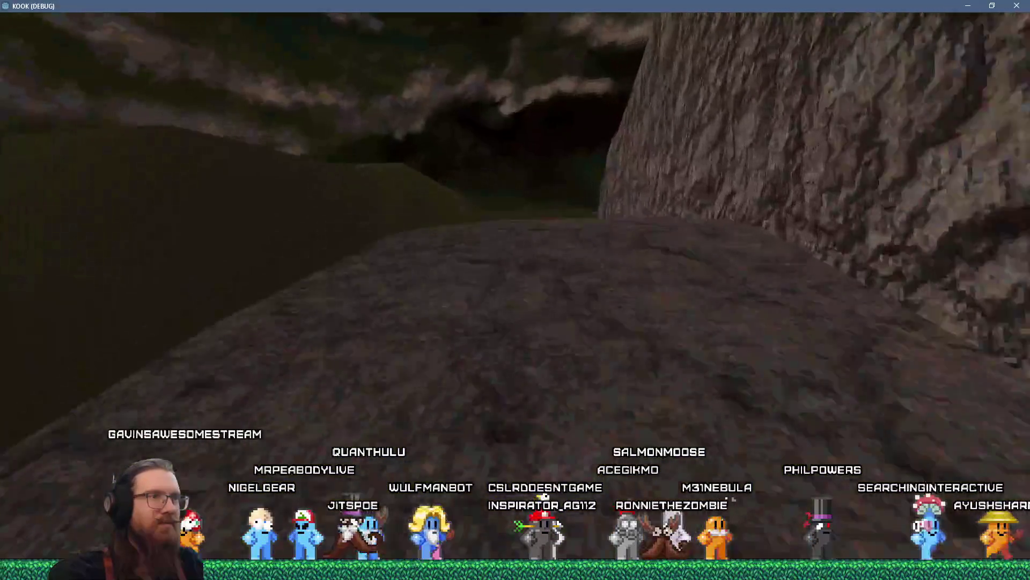
Step: Walk across the rocky ledges, slopes and stone blocks of the level
key(w)
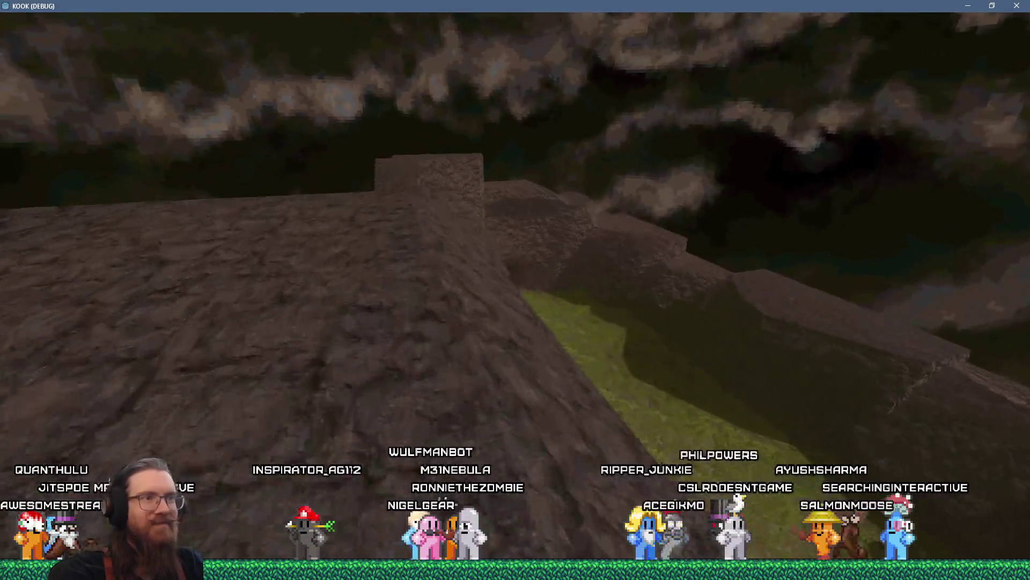
key(w)
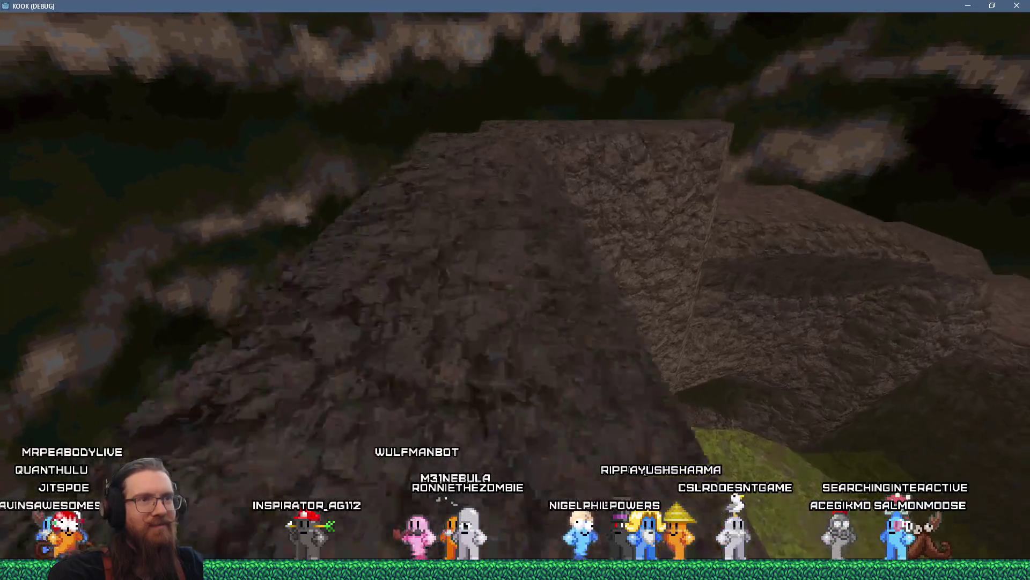
key(w)
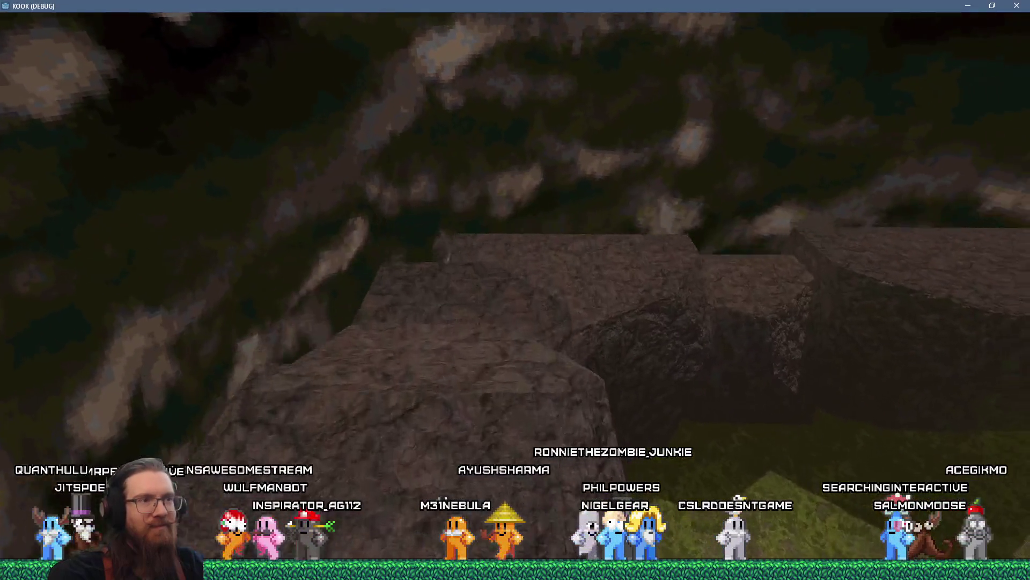
key(w)
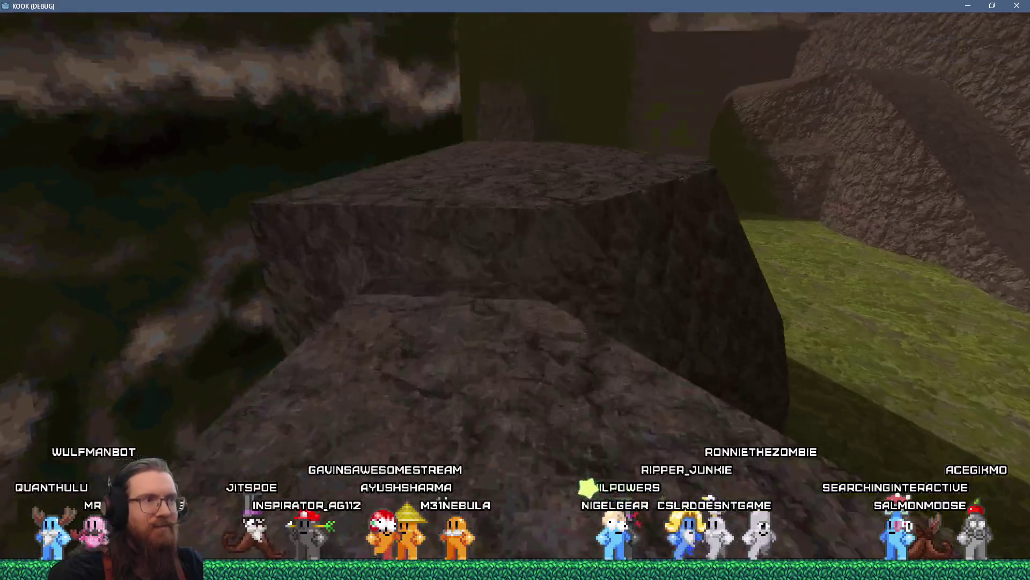
key(w)
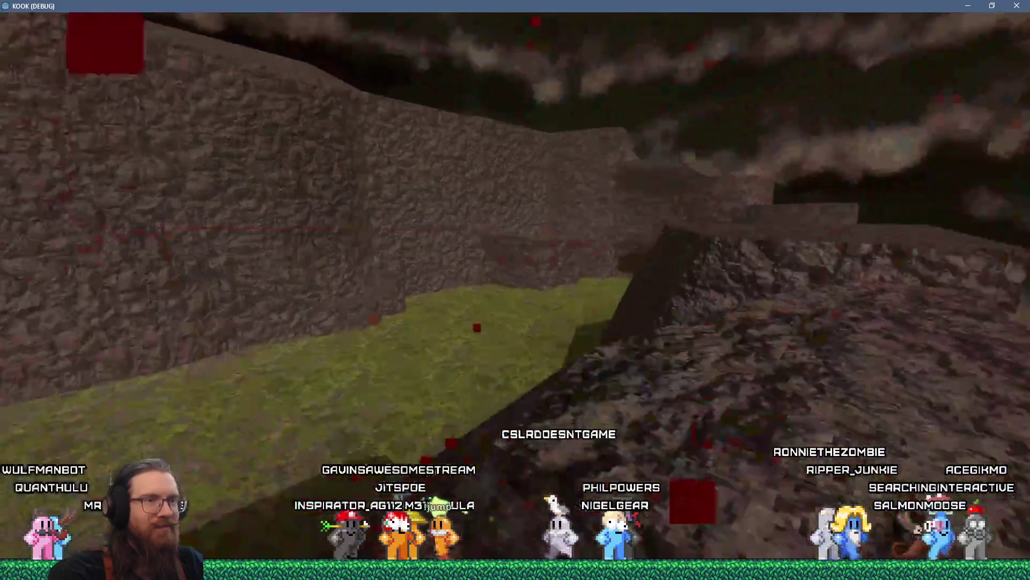
key(w)
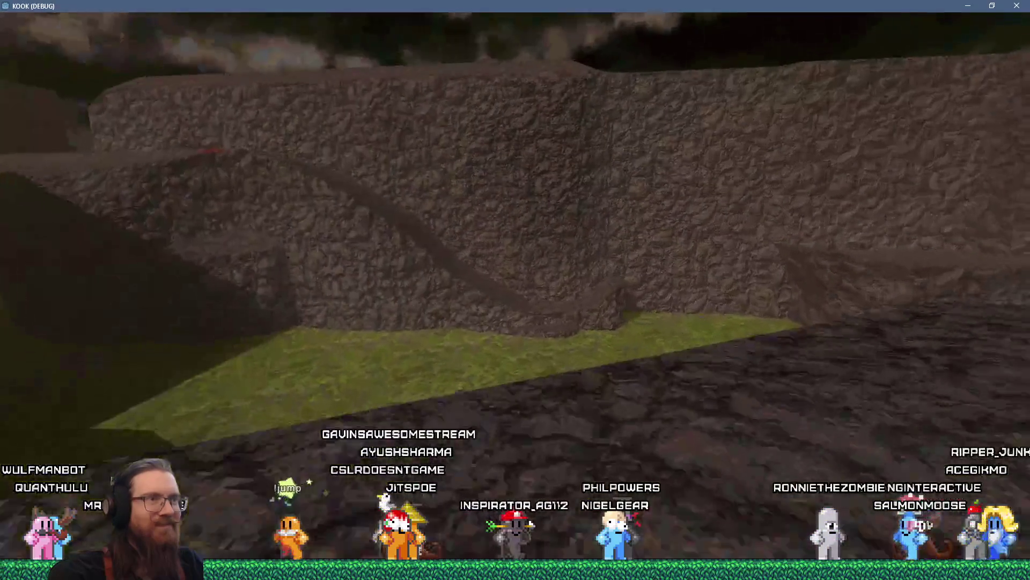
key(w)
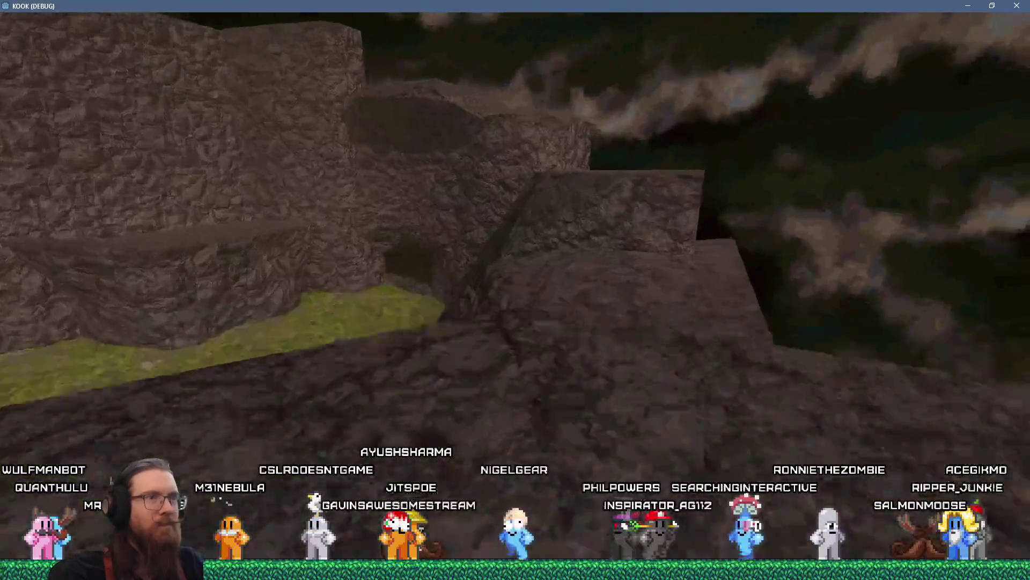
key(w)
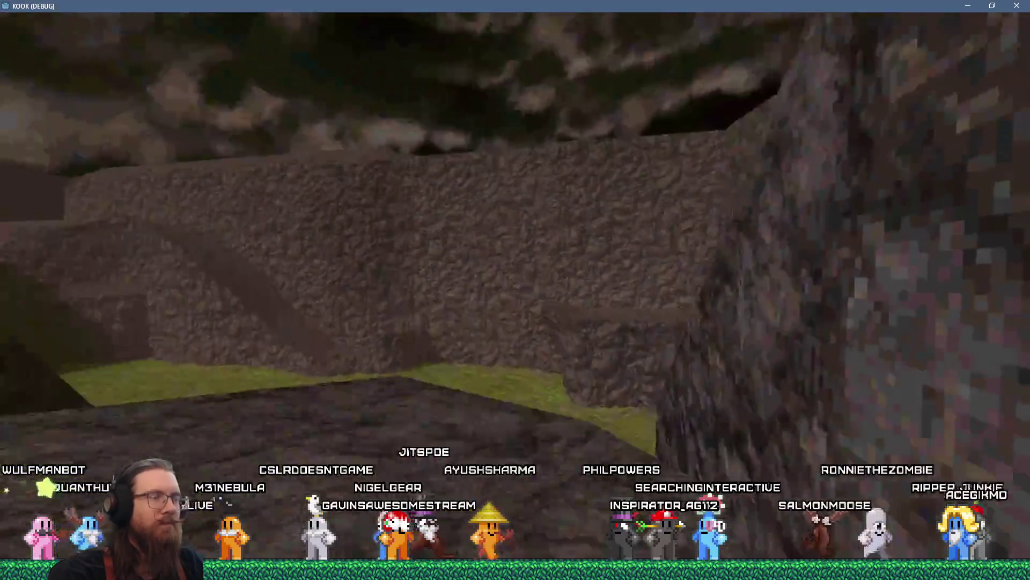
Step: Open the debug console and enter quit to close the game
key(w)
key(grave)
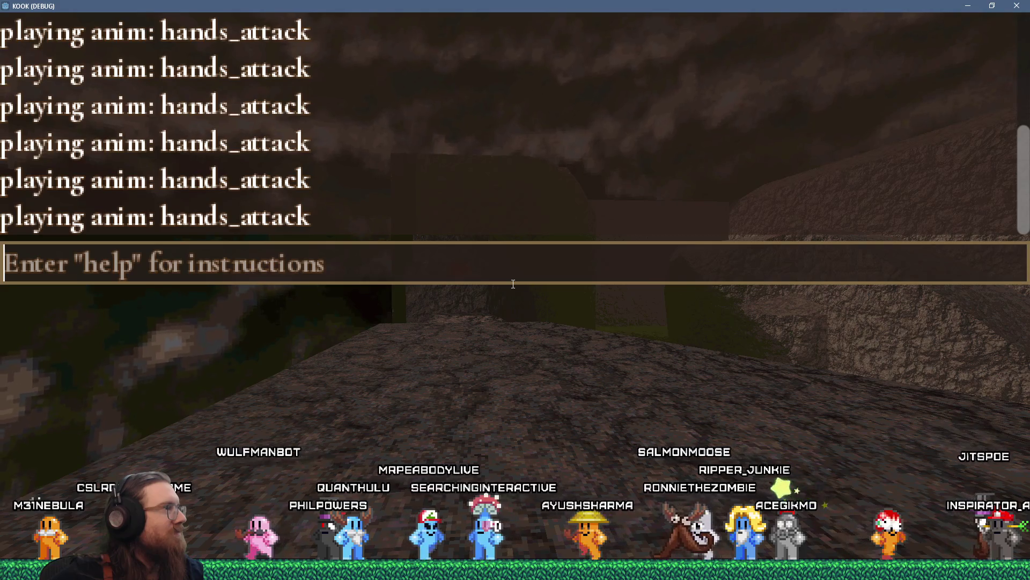
text(quit)
key(Return)
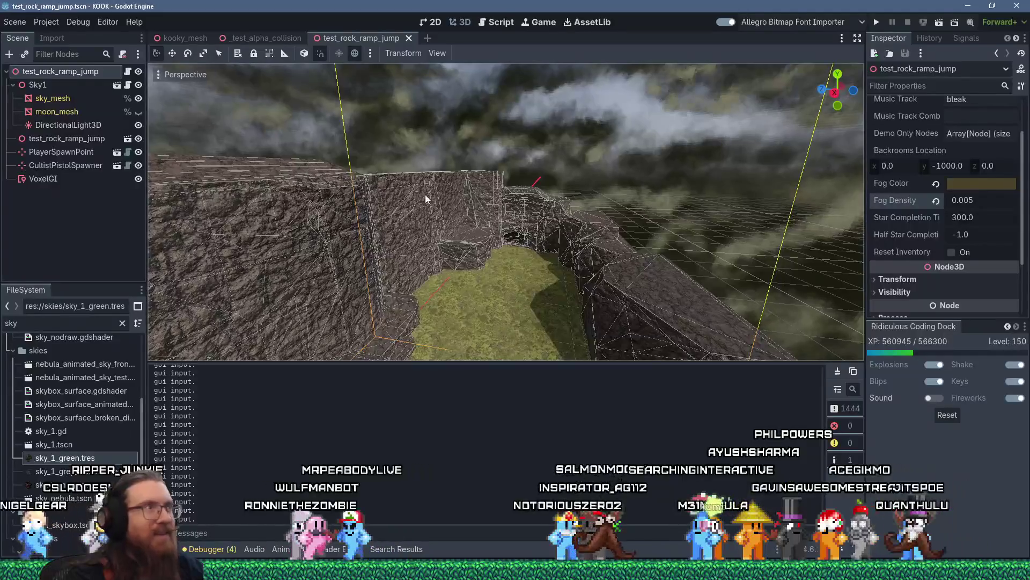
Step: Open the Create New Node dialog with Ctrl+A
key(ctrl+a)
Step: Search for 'world' and add a WorldEnvironment node to the scene
text(gl)
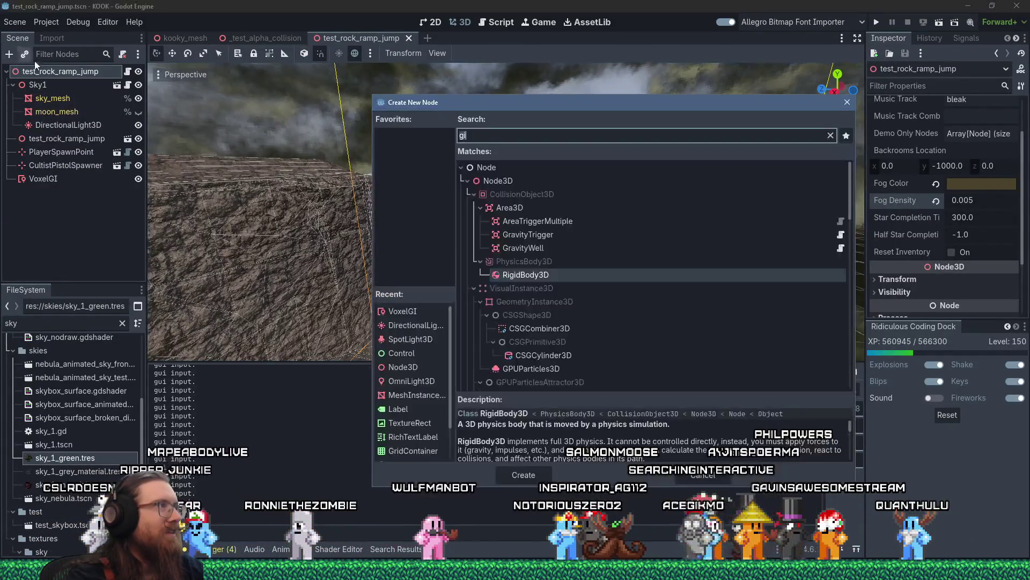
key(BackSpace)
key(BackSpace)
text(world)
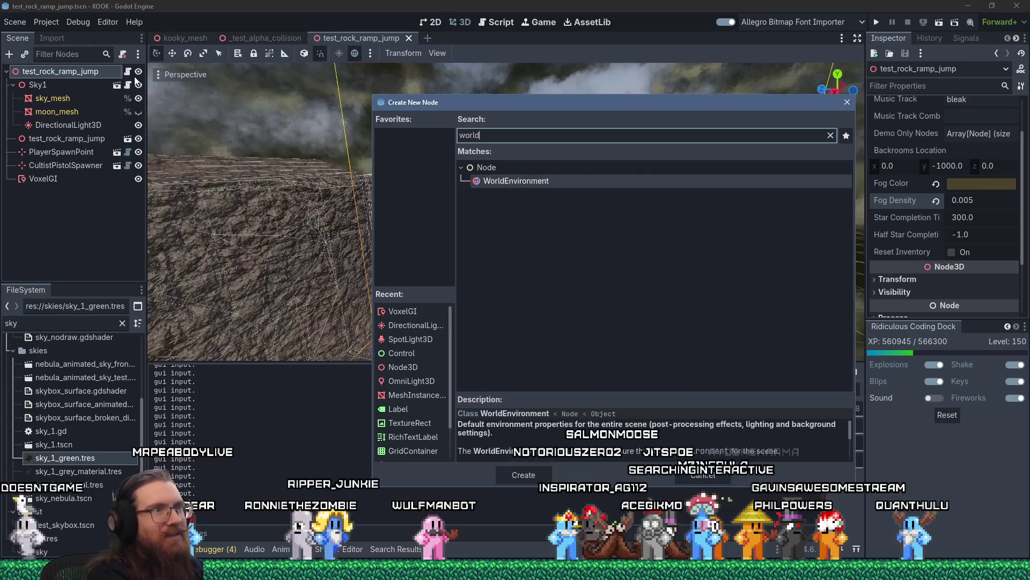
key(Return)
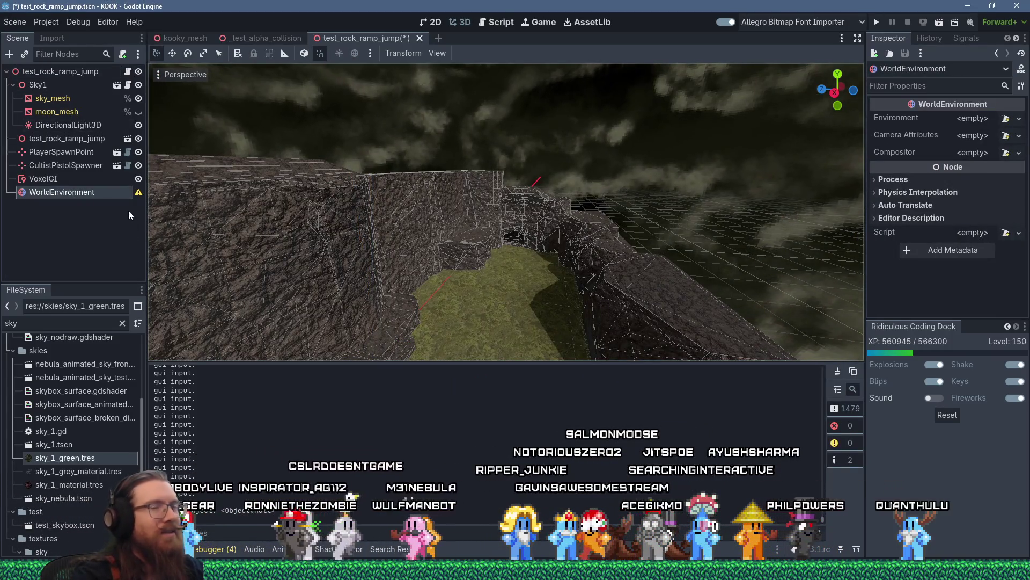
Step: Give it a new Environment with the Background mode set to Custom Color
click(970, 118)
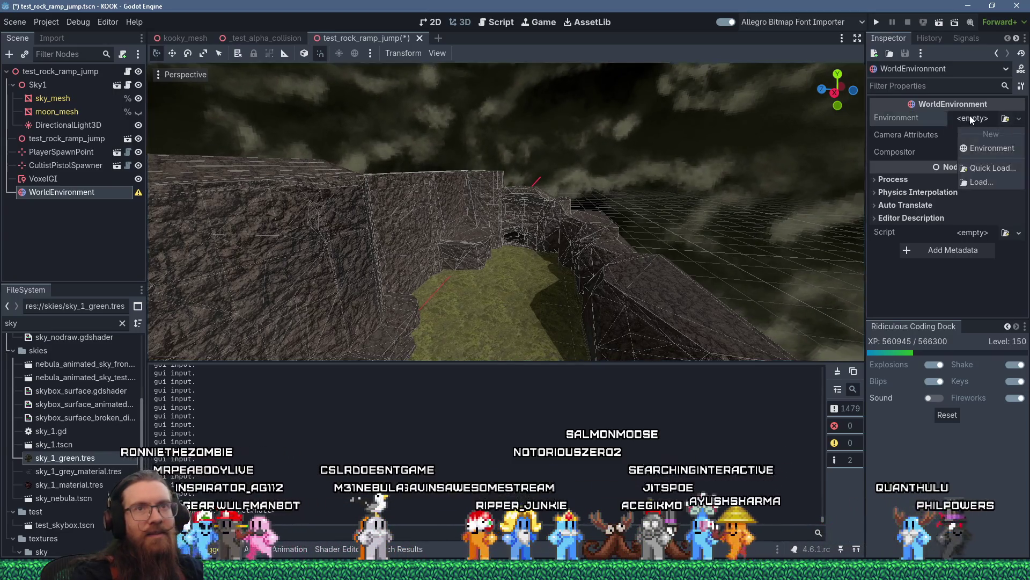
click(972, 116)
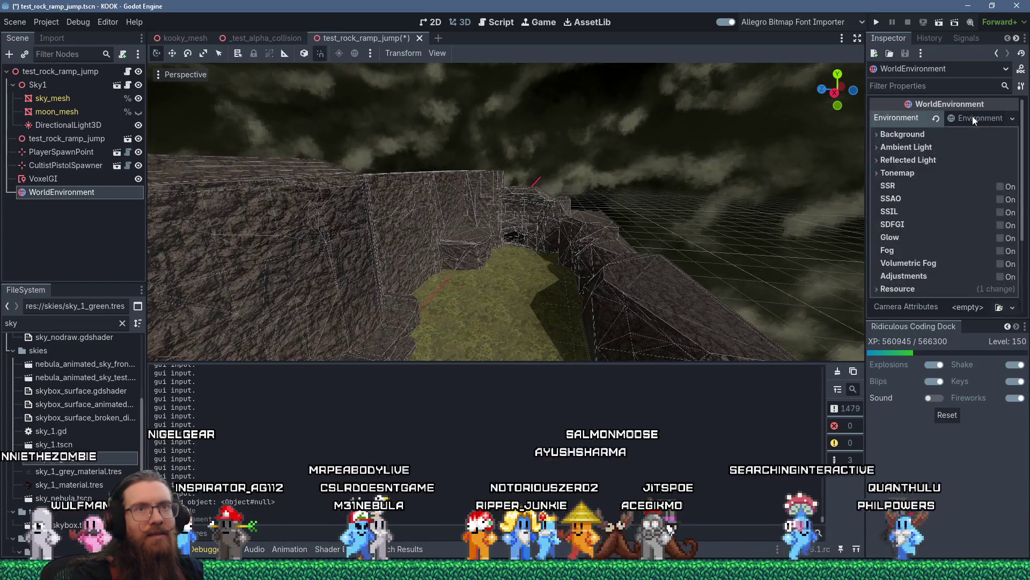
click(877, 135)
click(950, 147)
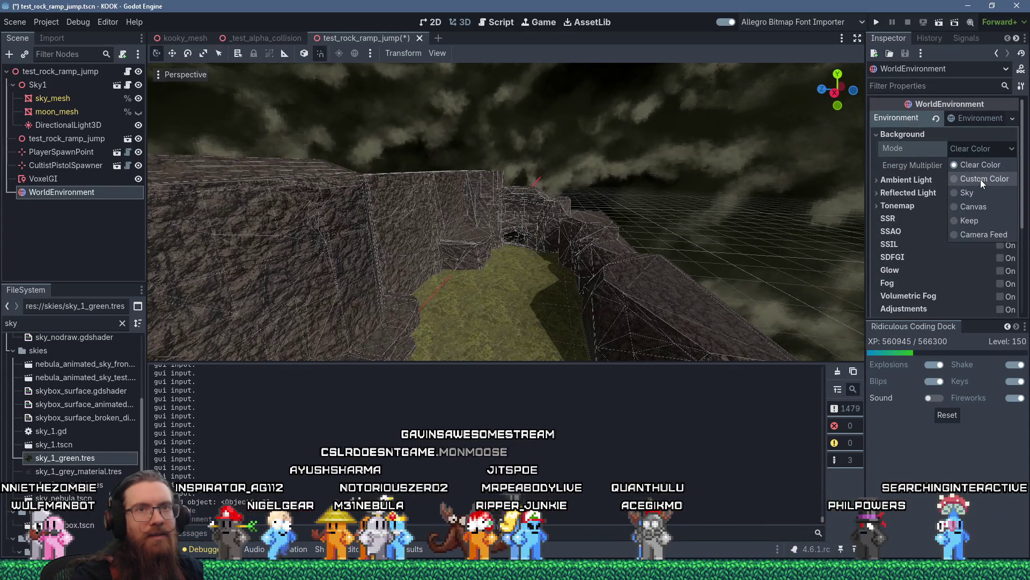
click(980, 179)
click(974, 165)
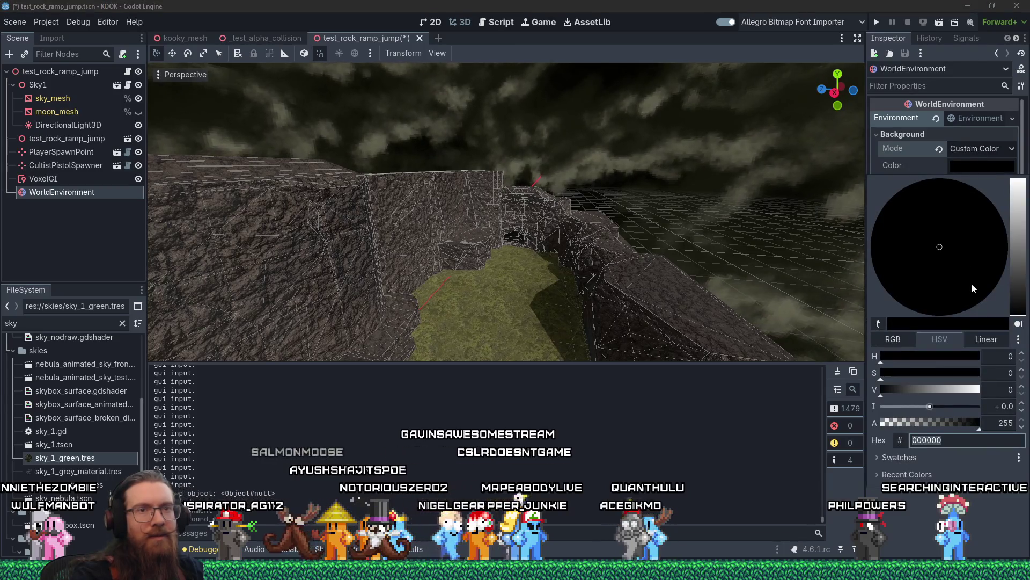
Step: Sample the sky's dark olive 1a1b11 as the background colour, then save and run
click(878, 325)
click(581, 143)
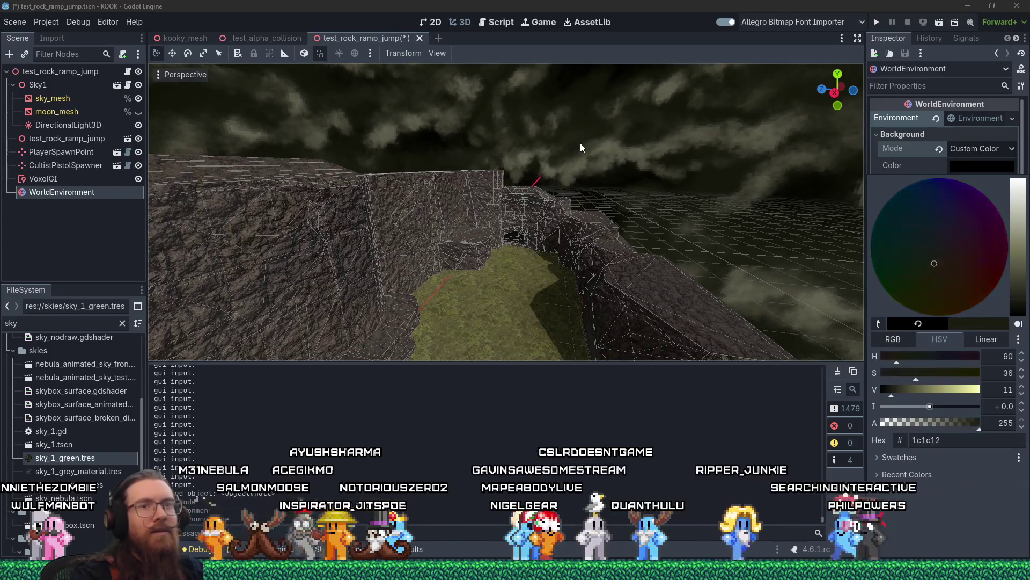
click(580, 140)
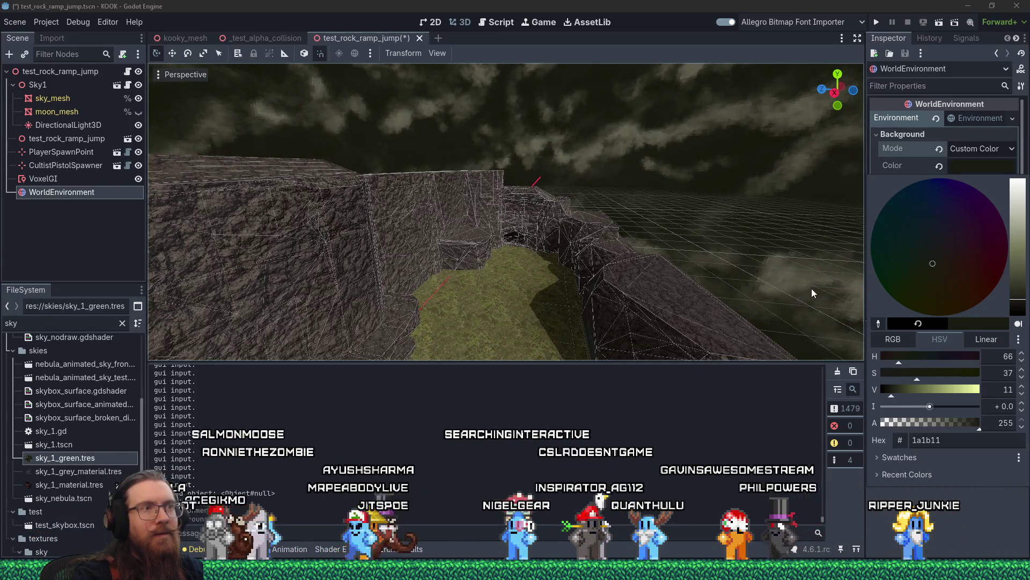
click(875, 23)
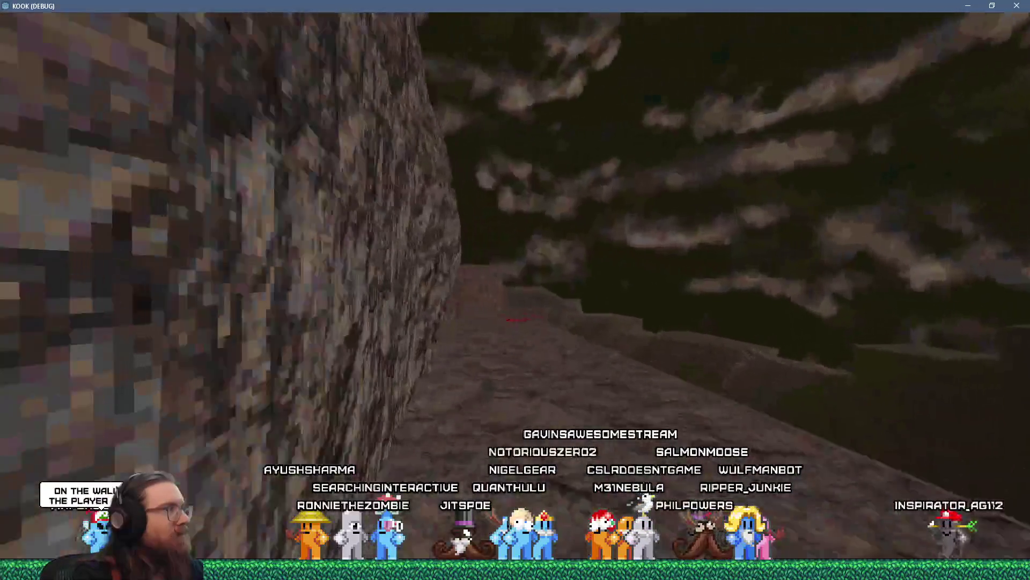
Step: Walk along the ledge and up to the rock wall to check the new background
key(w)
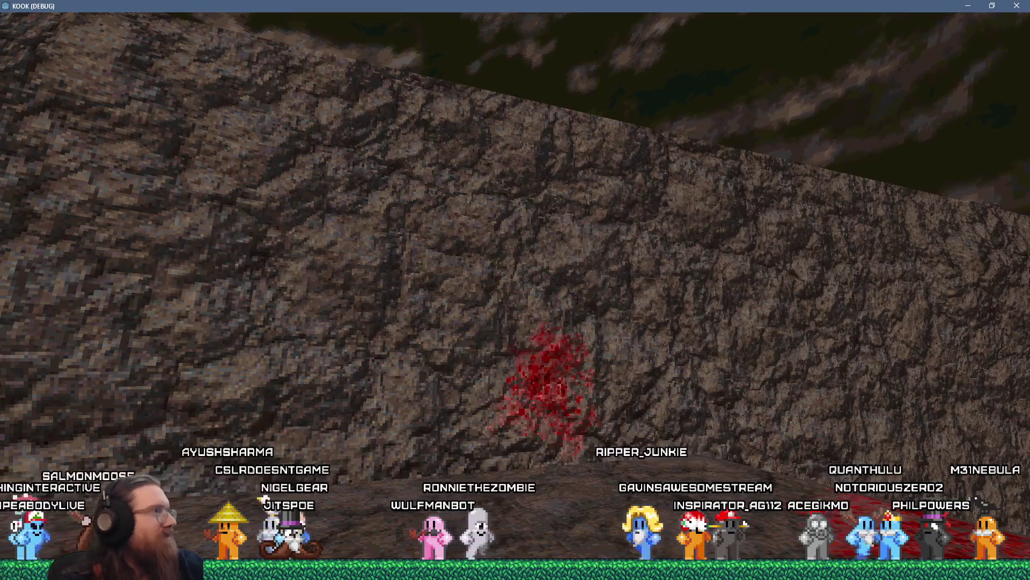
key(Right)
key(w)
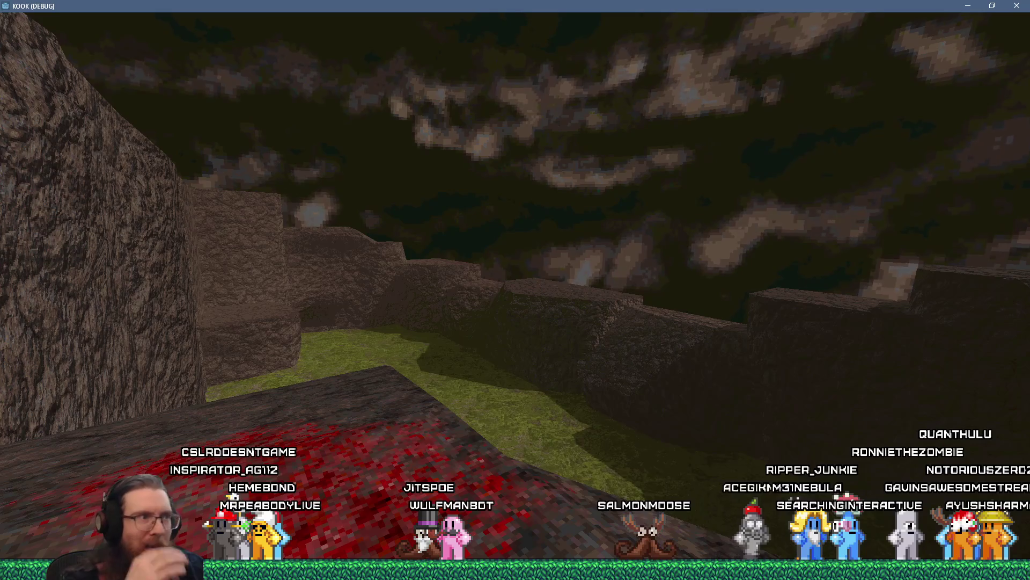
Step: Quit the game through the in-game console with the quit command
key(grave)
text(t)
key(Return)
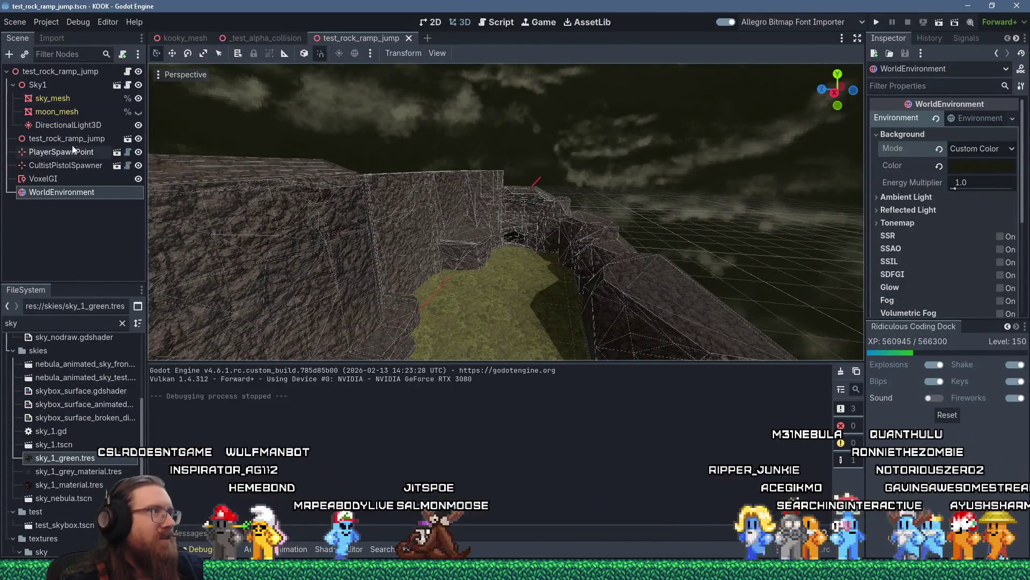
Step: Lower the DirectionalLight3D energy to 0.5 and run the level
click(68, 125)
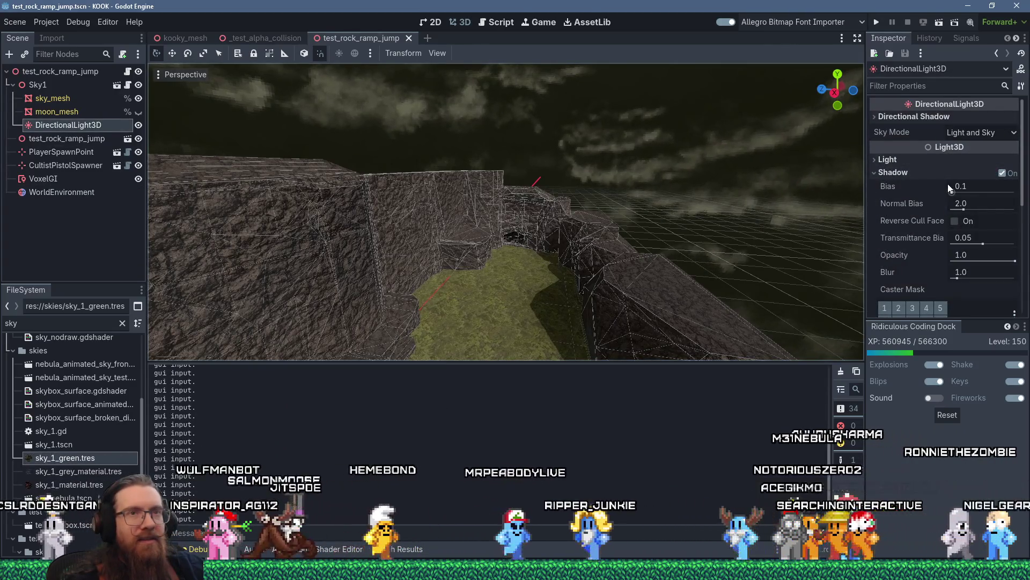
click(944, 160)
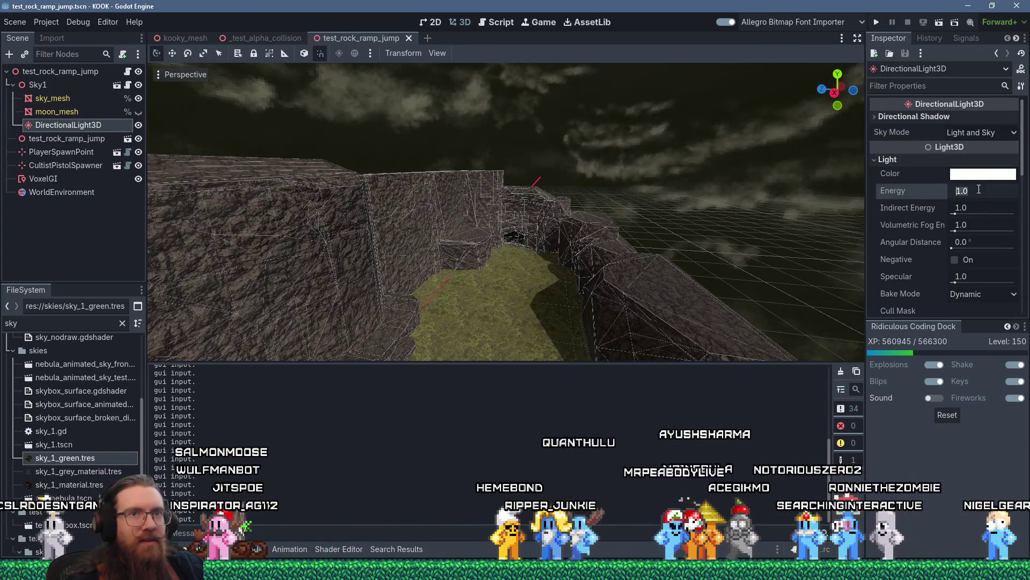
text(0.5)
key(Return)
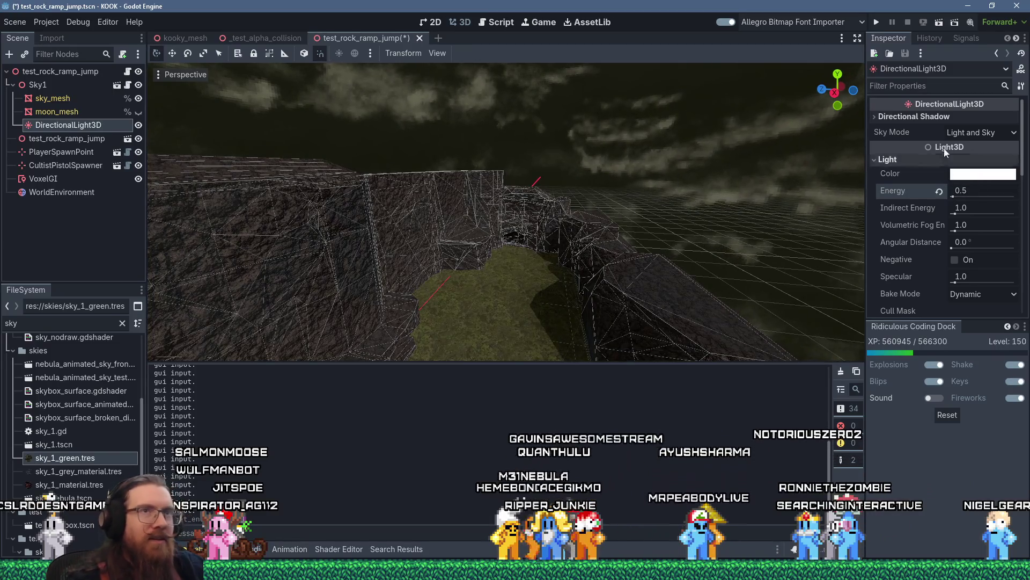
click(874, 23)
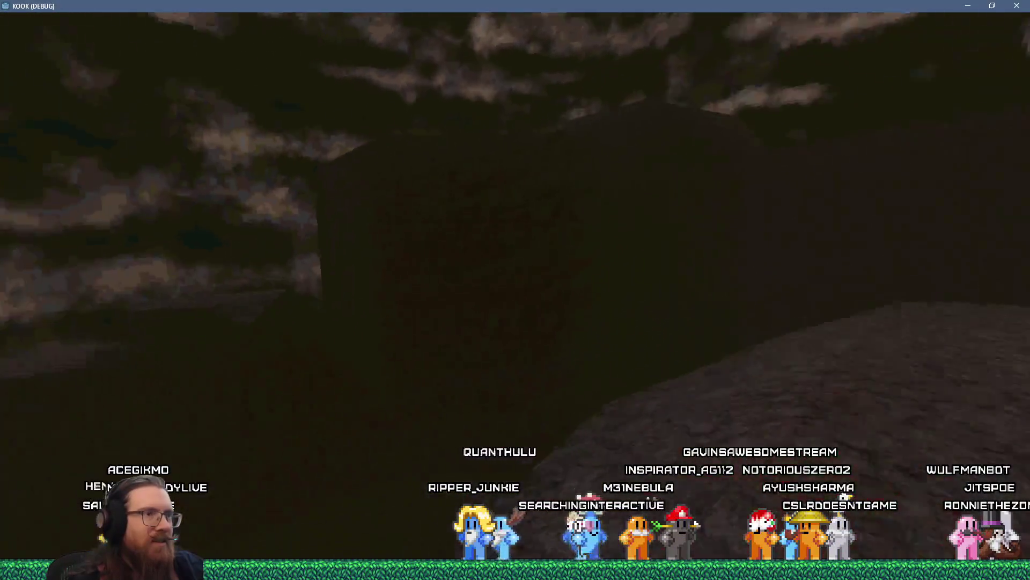
Step: Close the KOOK playtest by entering quit in the dev console
key(grave)
text(qui)
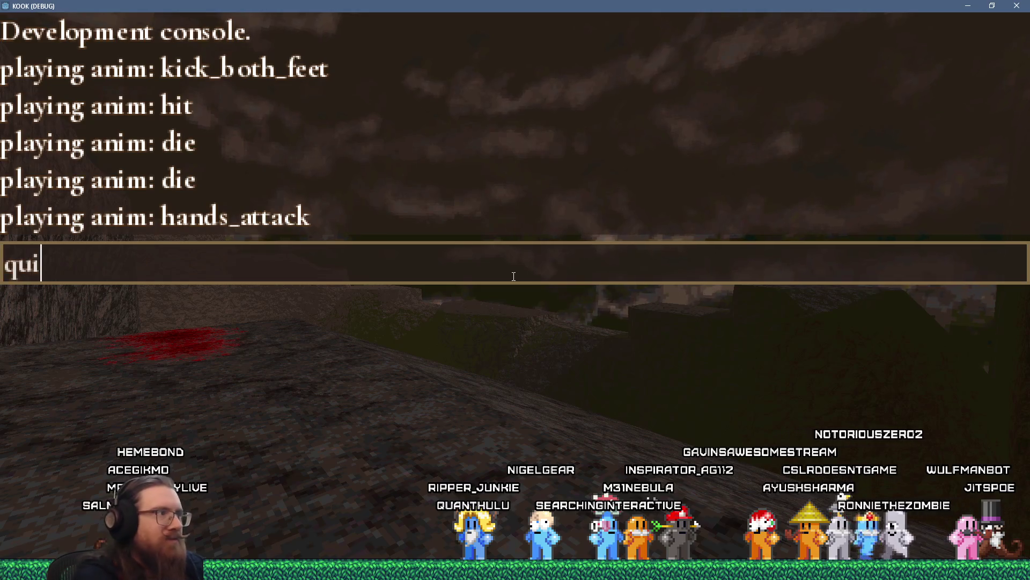
text(t)
key(Return)
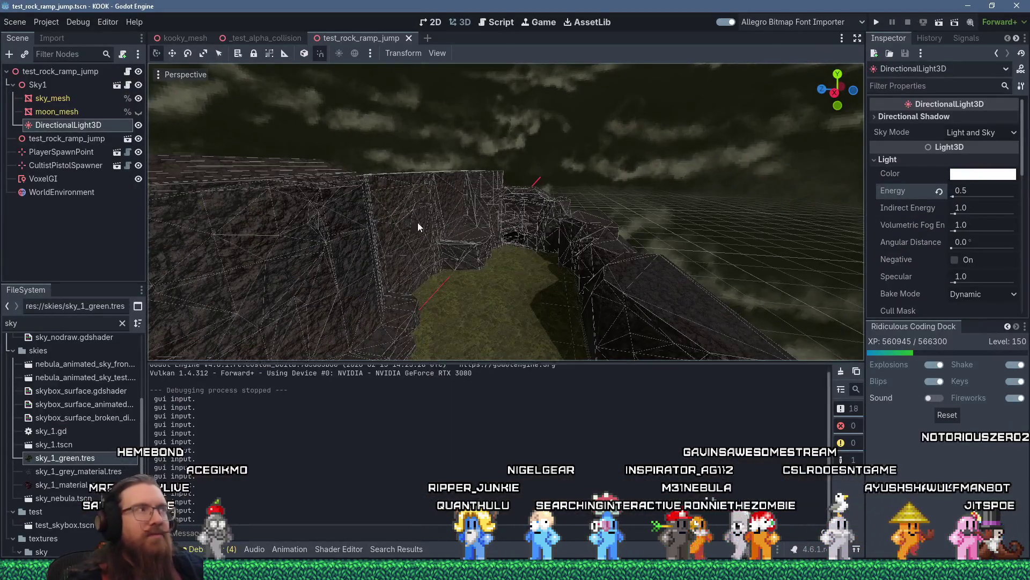
Step: Move VoxelGI and WorldEnvironment up beneath Sky1 in the scene tree
mouse_move(62, 179)
mouse_down()
mouse_move(57, 111)
mouse_move(37, 135)
mouse_up()
drag(50, 199, 40, 168)
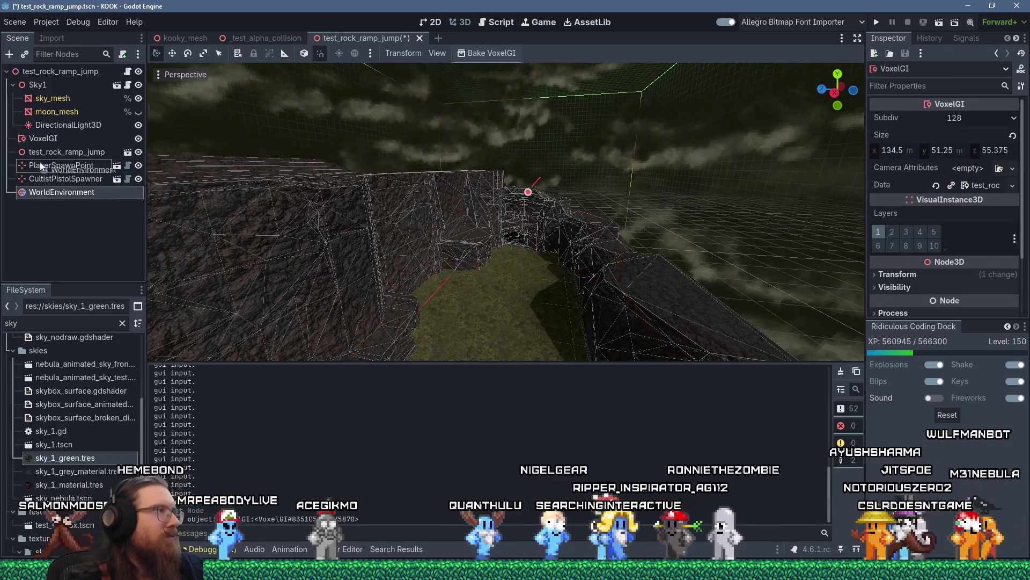
mouse_move(34, 128)
mouse_down()
mouse_move(17, 129)
mouse_move(17, 142)
mouse_up()
Step: Rebake the VoxelGI lighting and run the level again
click(51, 141)
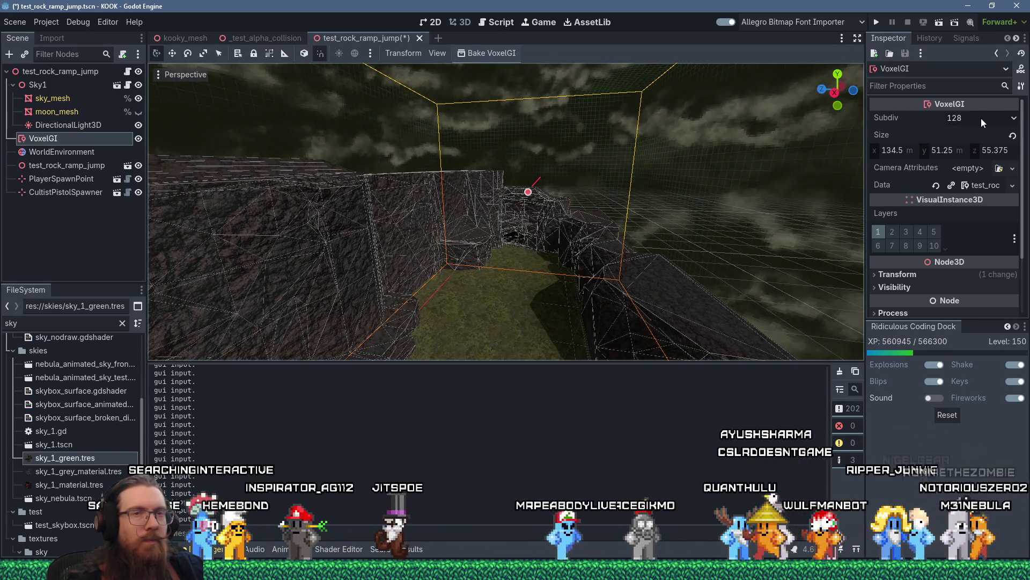
click(509, 53)
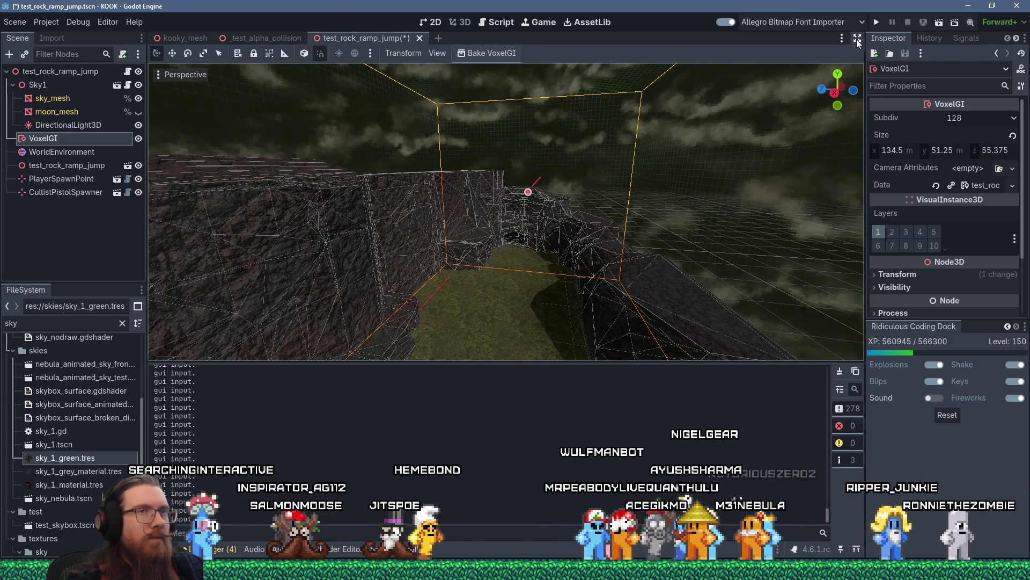
click(877, 22)
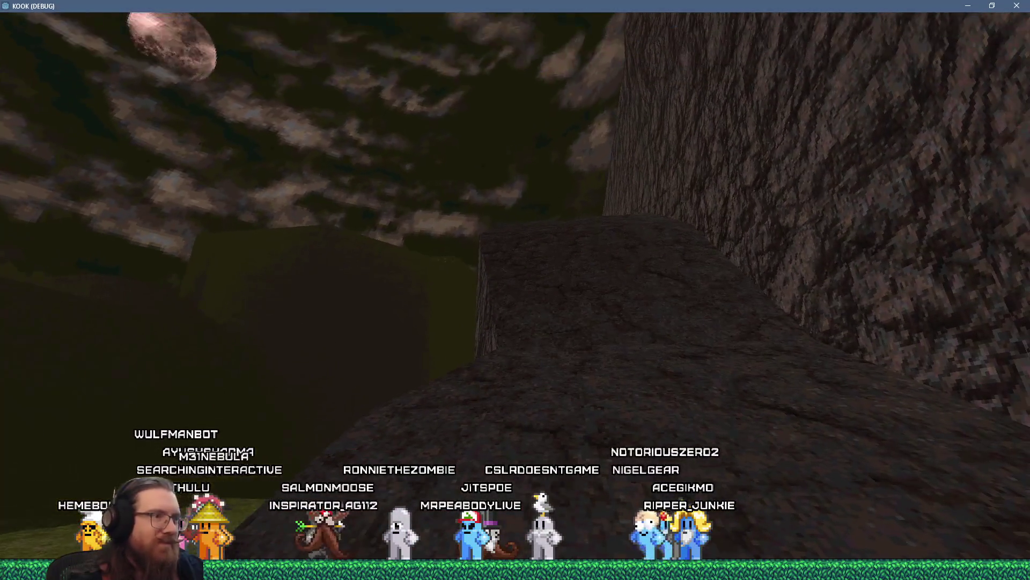
Step: End the rebaked-lighting playtest with the console's quit command
key(grave)
text(t)
key(Return)
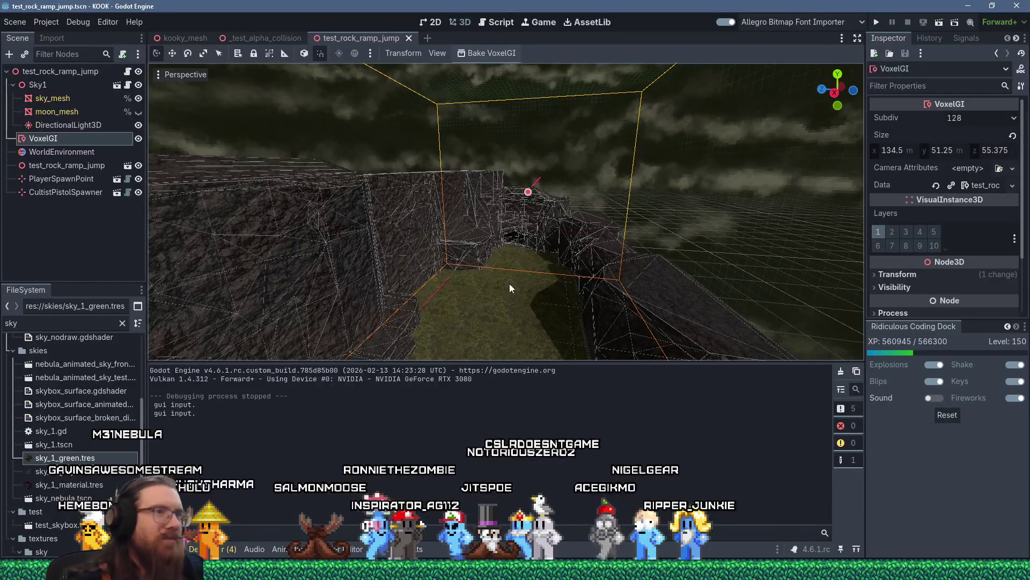
scroll(481, 285, up, 5)
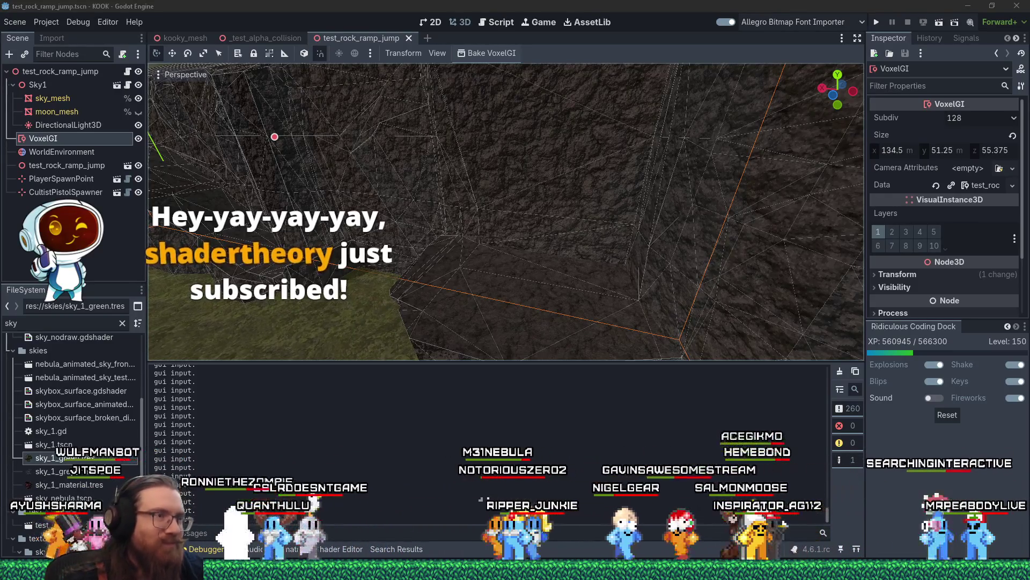
key(super+Tab)
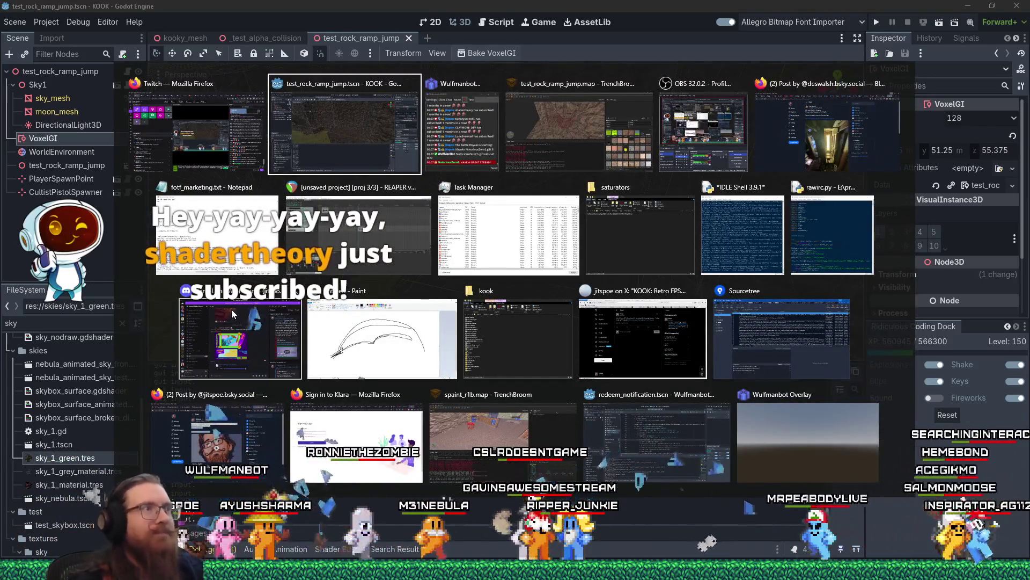
key(Escape)
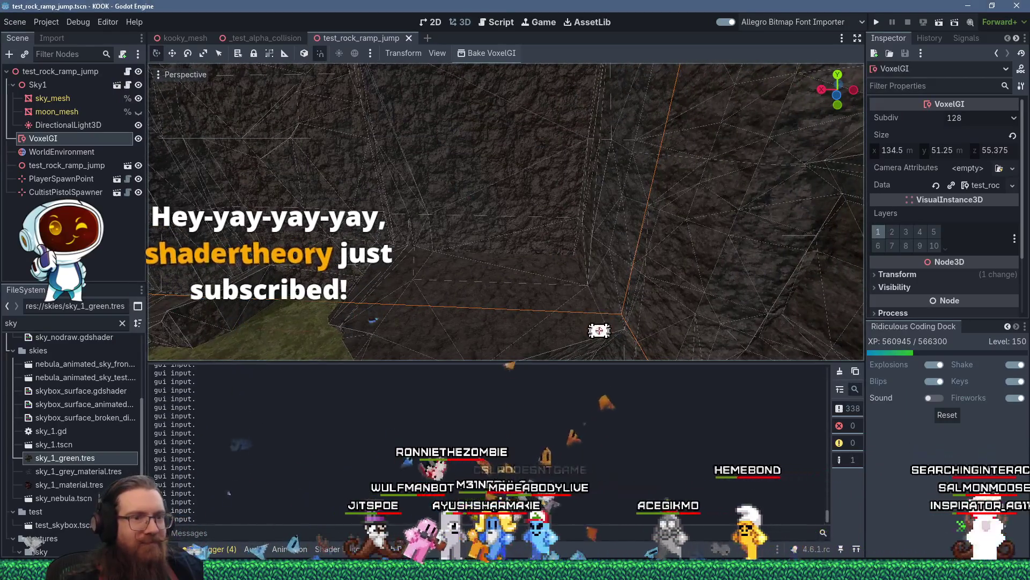
click(652, 569)
Step: Bring up the test_rock_ramp_jump map in TrenchBroom and orbit into the room
click(624, 517)
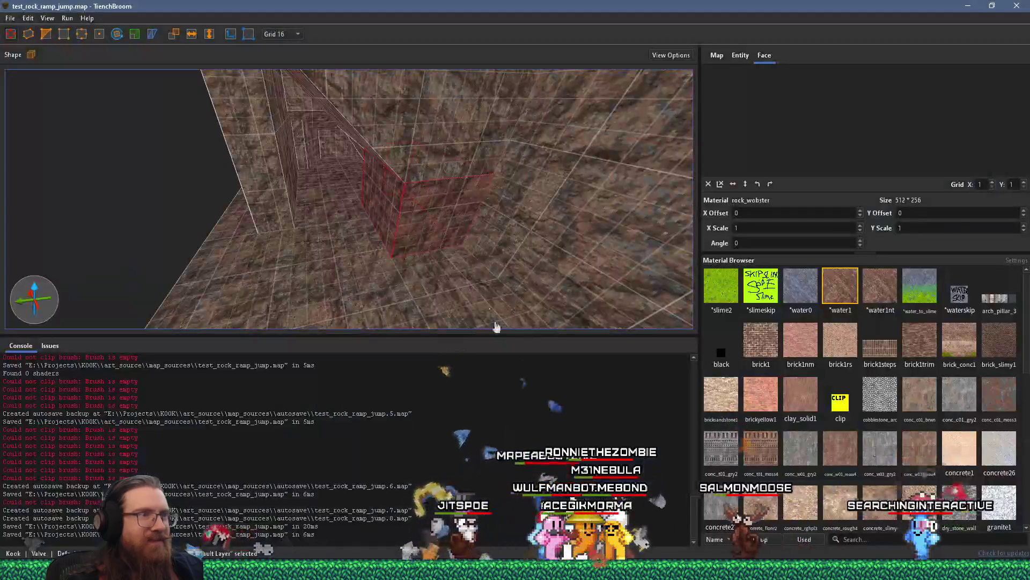
mouse_move(307, 210)
mouse_down()
mouse_move(352, 207)
mouse_move(329, 243)
mouse_move(462, 256)
mouse_move(285, 191)
mouse_move(202, 207)
mouse_move(276, 157)
mouse_move(351, 159)
mouse_move(444, 225)
mouse_up()
mouse_move(418, 268)
mouse_down()
mouse_move(483, 246)
mouse_move(403, 263)
mouse_move(475, 254)
mouse_up()
mouse_move(453, 279)
mouse_down()
mouse_move(431, 235)
mouse_move(420, 256)
mouse_move(432, 262)
mouse_up()
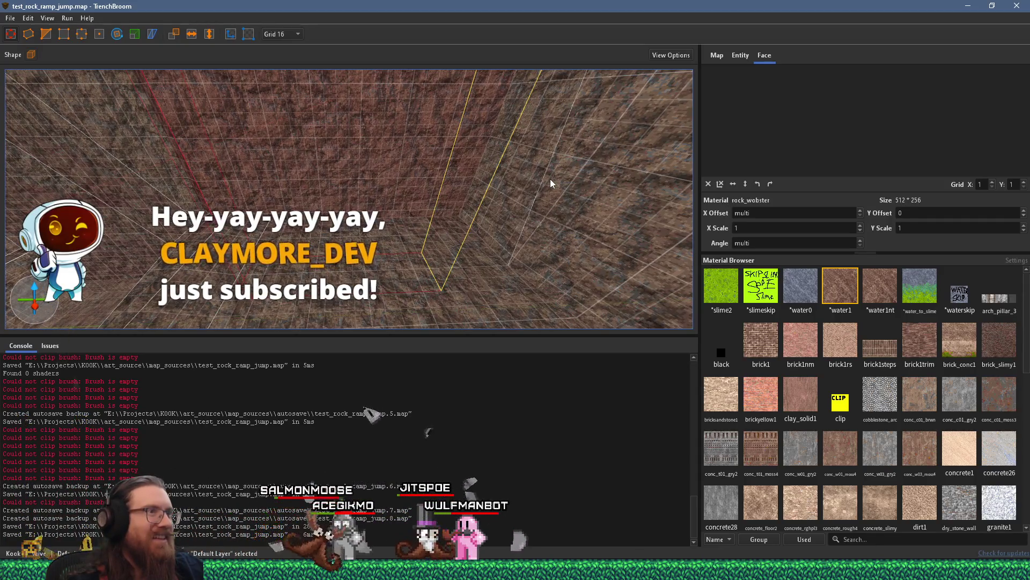
Step: Move the selected brush to a new spot and begin drawing a floor brush
mouse_move(552, 173)
mouse_down()
mouse_move(526, 157)
mouse_move(421, 162)
mouse_move(420, 177)
mouse_move(268, 237)
mouse_move(366, 246)
mouse_up()
scroll(366, 246, down, 2)
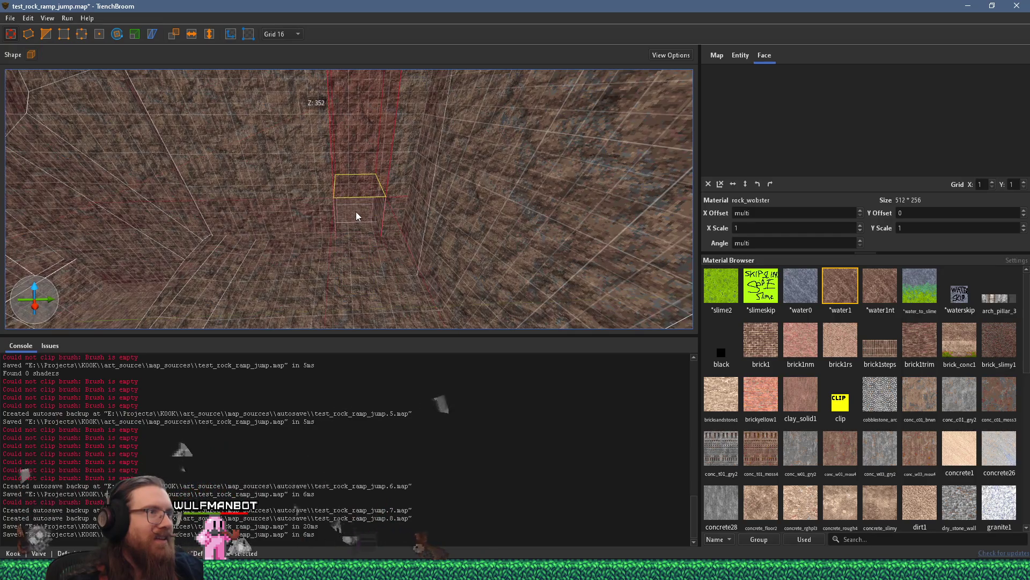
scroll(357, 216, up, 3)
scroll(357, 216, down, 5)
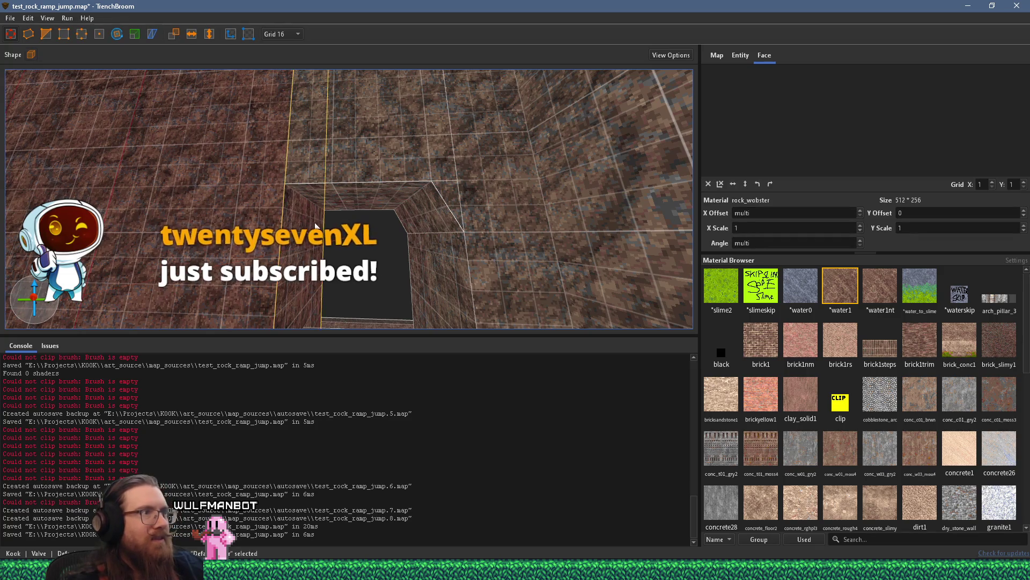
mouse_move(323, 207)
mouse_down()
mouse_move(347, 198)
mouse_move(347, 207)
mouse_move(317, 206)
mouse_move(333, 207)
mouse_up()
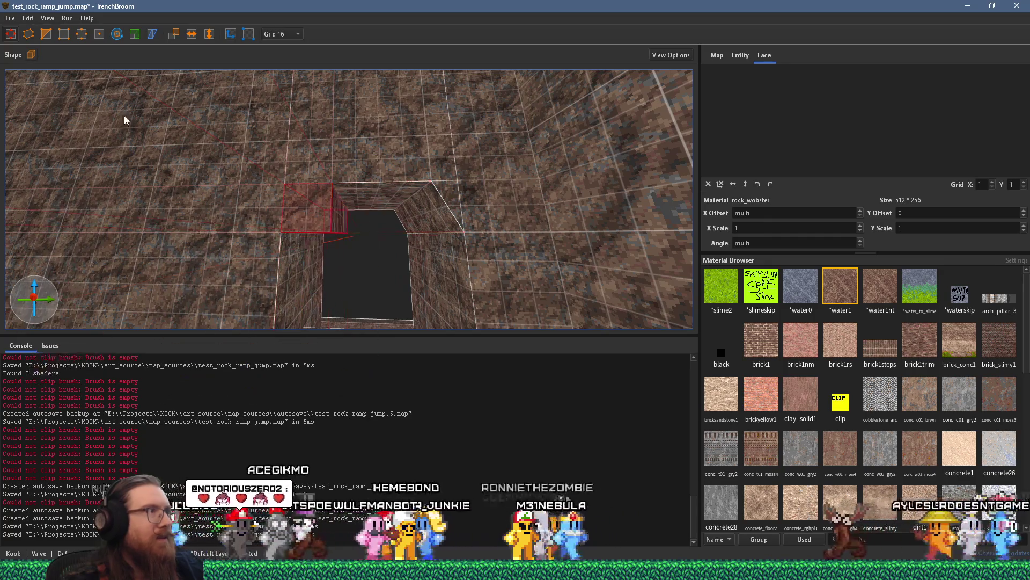
Step: Try a two-point clip on the new brush, then cancel it
click(47, 35)
click(331, 183)
click(283, 207)
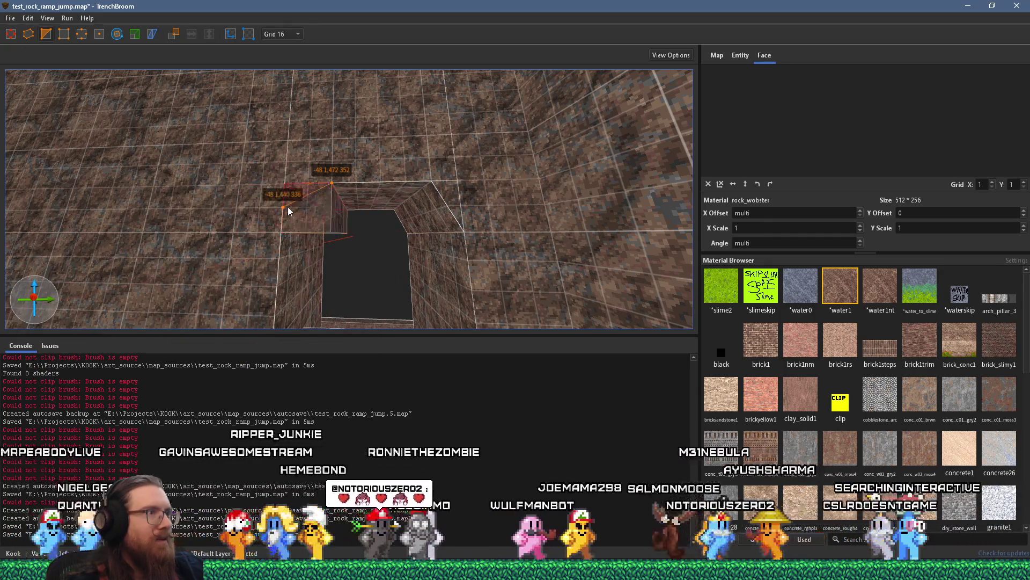
key(Escape)
scroll(326, 202, down, 5)
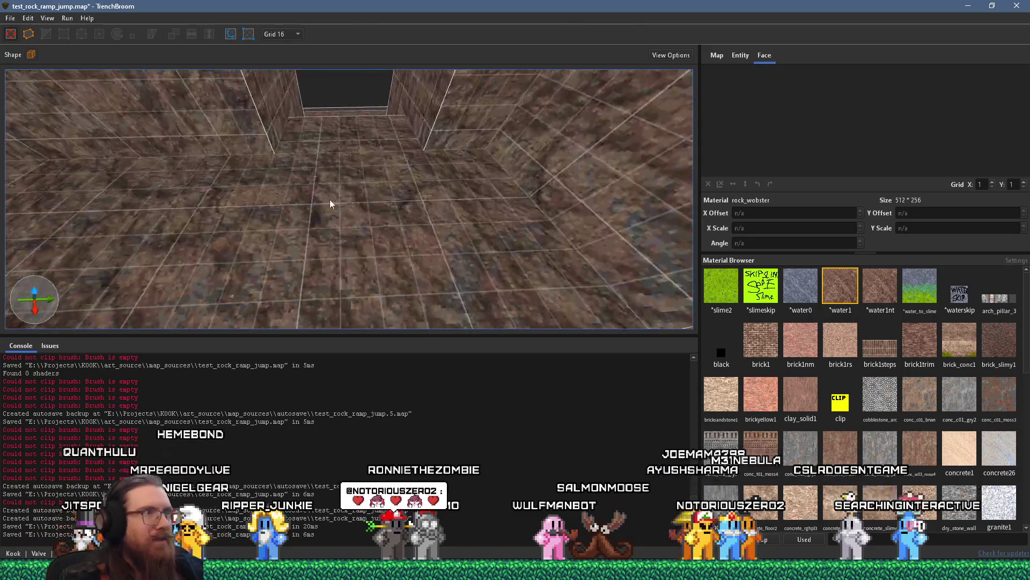
Step: Select the large pit brush and zoom around to inspect it
click(345, 131)
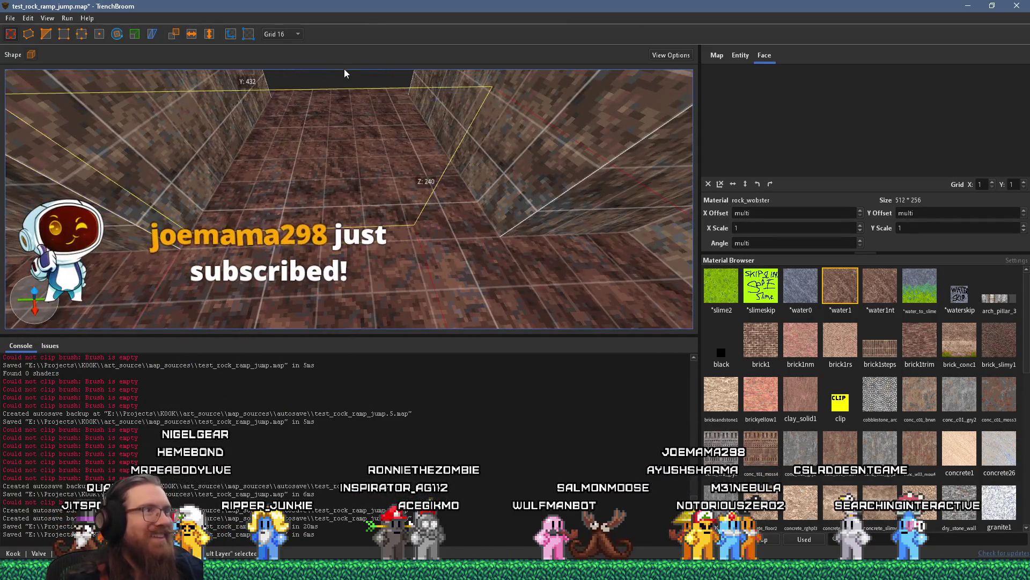
scroll(338, 143, down, 3)
scroll(338, 144, up, 5)
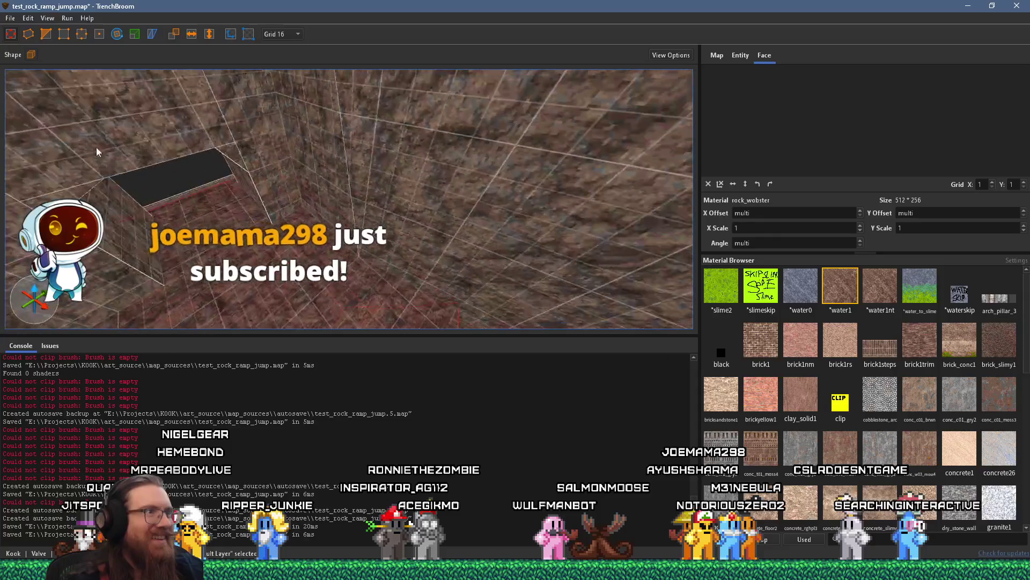
scroll(292, 180, down, 2)
scroll(342, 189, down, 5)
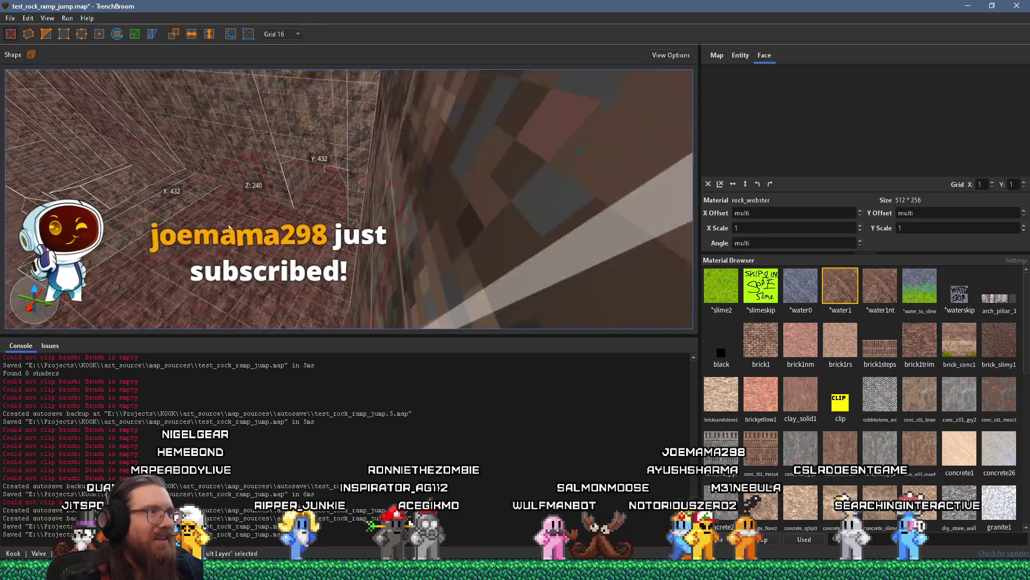
scroll(187, 96, up, 5)
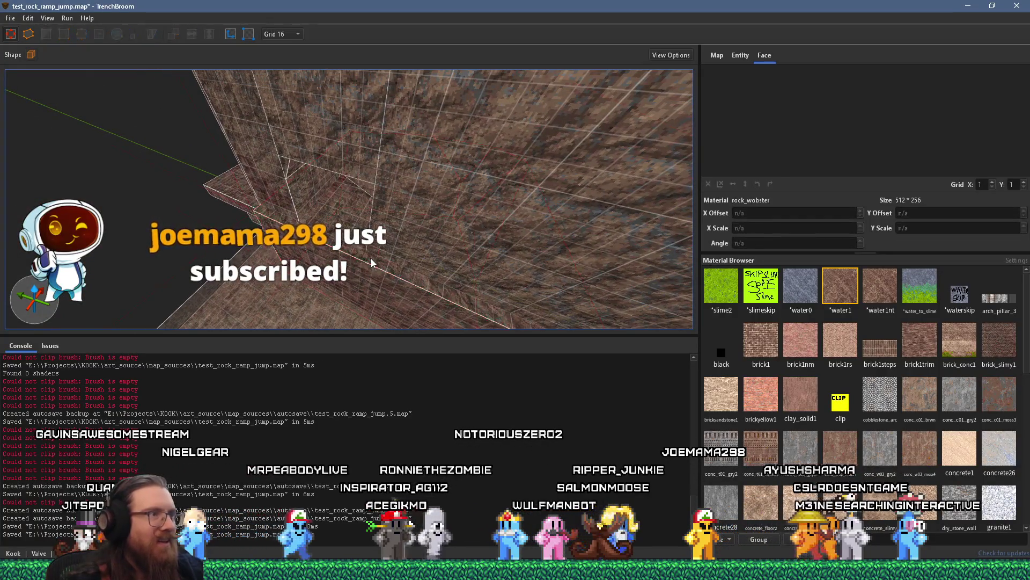
Step: Reshape the thin wall brush in the pit into a wedge with vertex editing
click(315, 167)
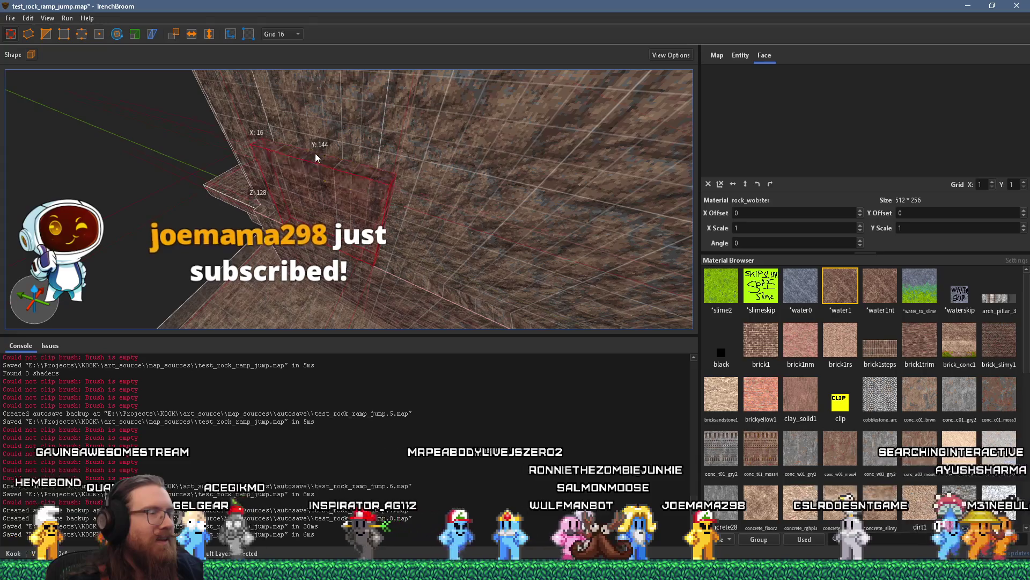
scroll(316, 156, down, 5)
scroll(241, 129, up, 5)
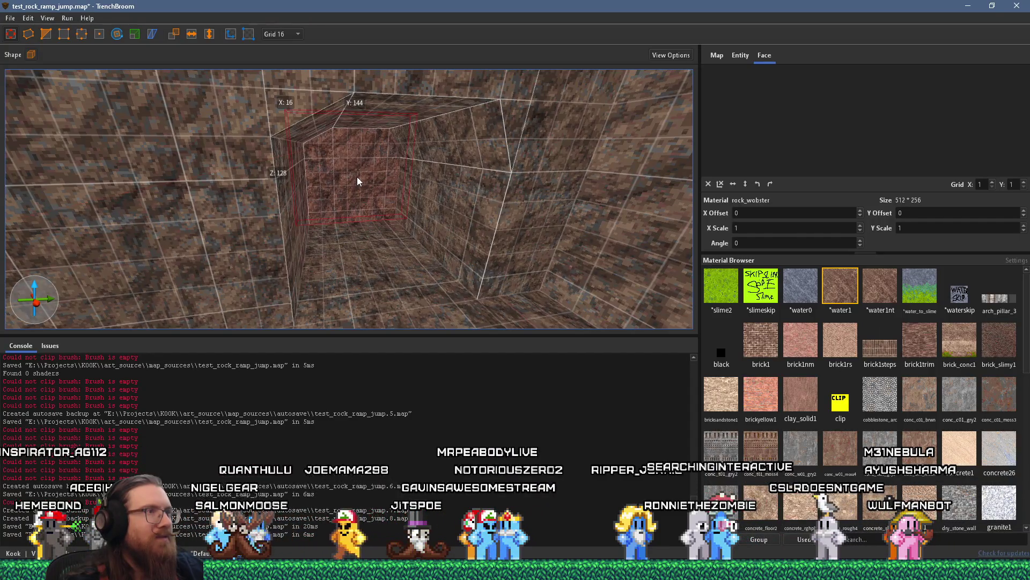
mouse_move(337, 169)
mouse_down()
mouse_move(411, 256)
mouse_move(395, 227)
mouse_move(404, 215)
mouse_up()
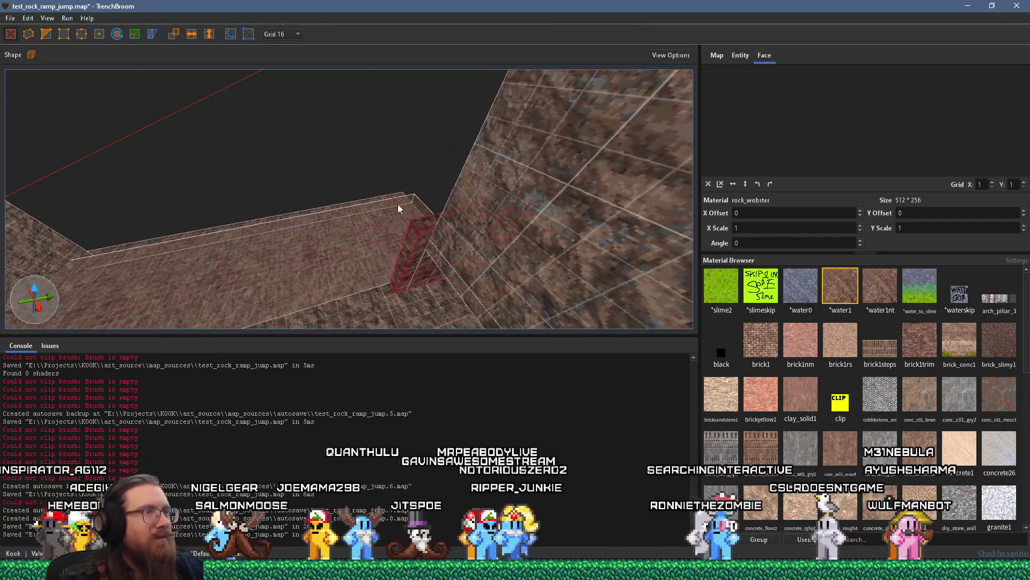
click(78, 34)
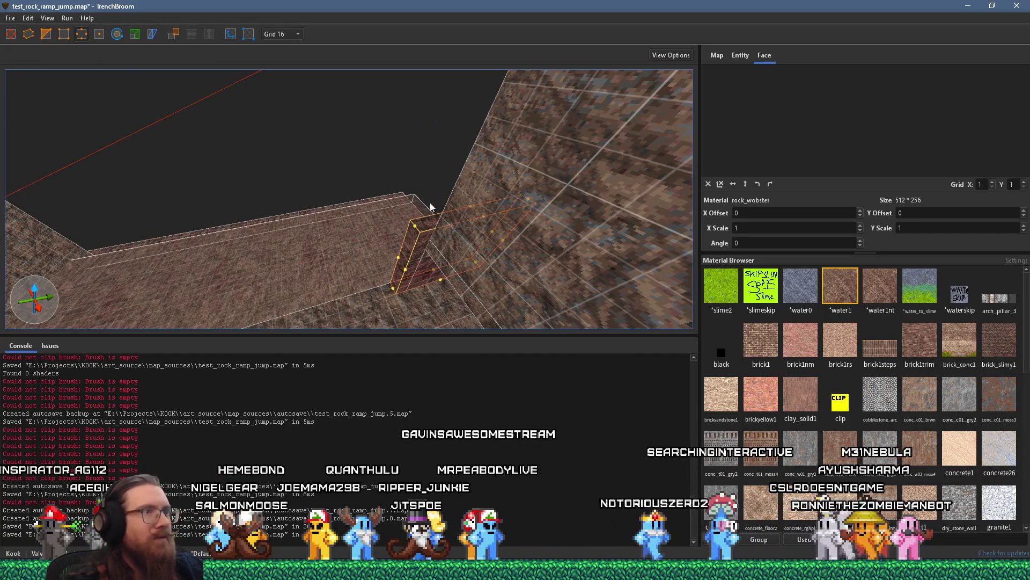
drag(483, 220, 545, 275)
scroll(489, 222, up, 5)
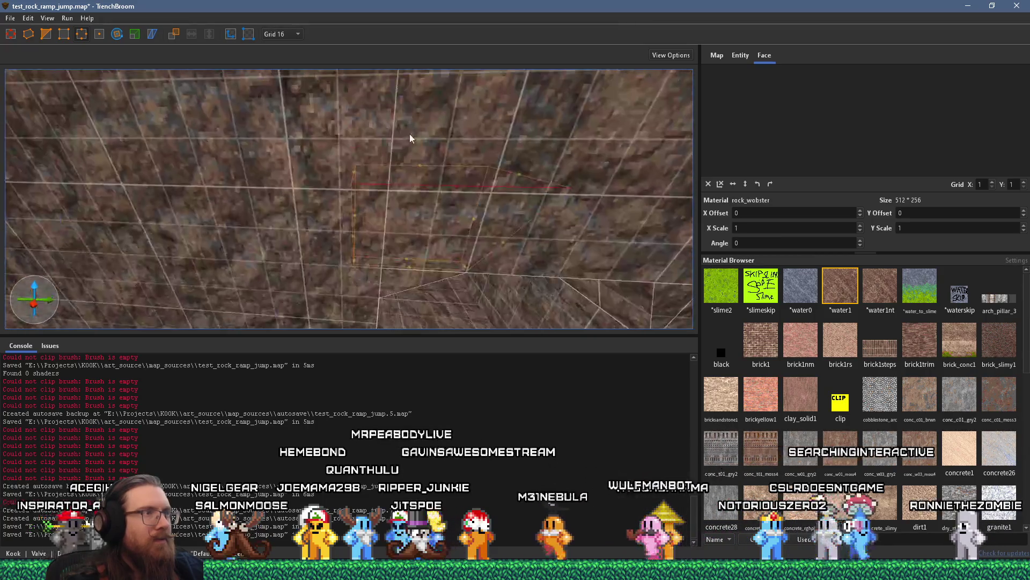
key(Escape)
key(Escape)
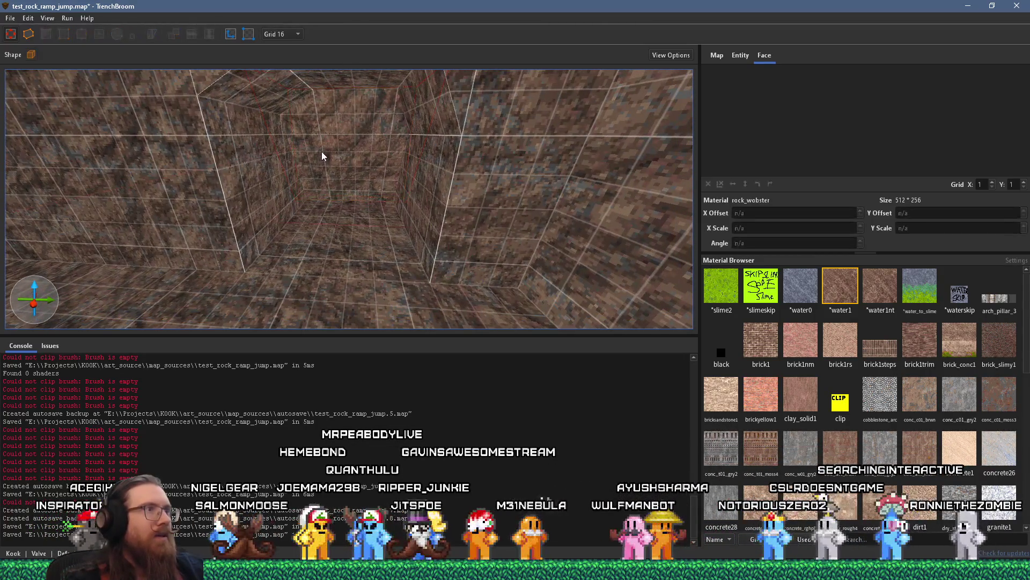
Step: Extrude the new corner brush up to 112 units tall
mouse_move(337, 144)
mouse_down()
mouse_move(359, 148)
mouse_move(339, 173)
mouse_move(352, 178)
mouse_up()
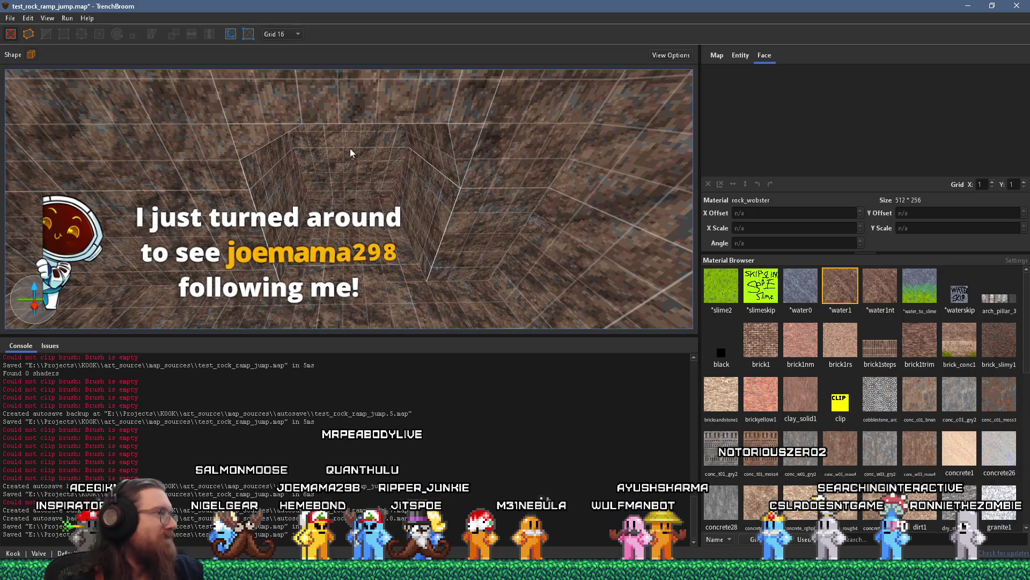
mouse_move(392, 152)
mouse_down()
mouse_move(339, 110)
mouse_move(372, 210)
mouse_up()
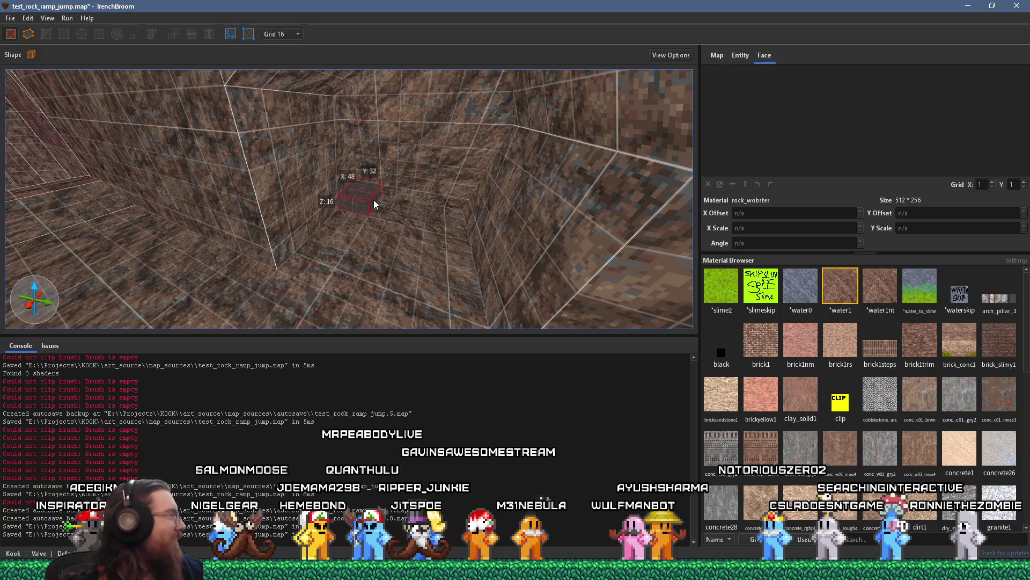
mouse_move(374, 199)
mouse_down()
mouse_move(352, 65)
mouse_move(383, 145)
mouse_up()
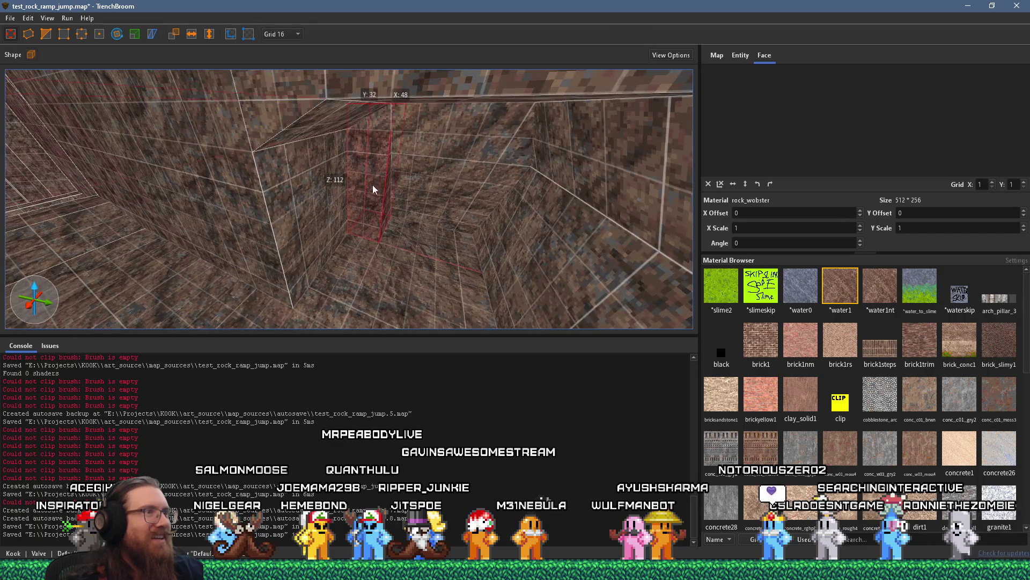
mouse_move(350, 209)
mouse_down()
mouse_move(329, 177)
mouse_move(333, 115)
mouse_up()
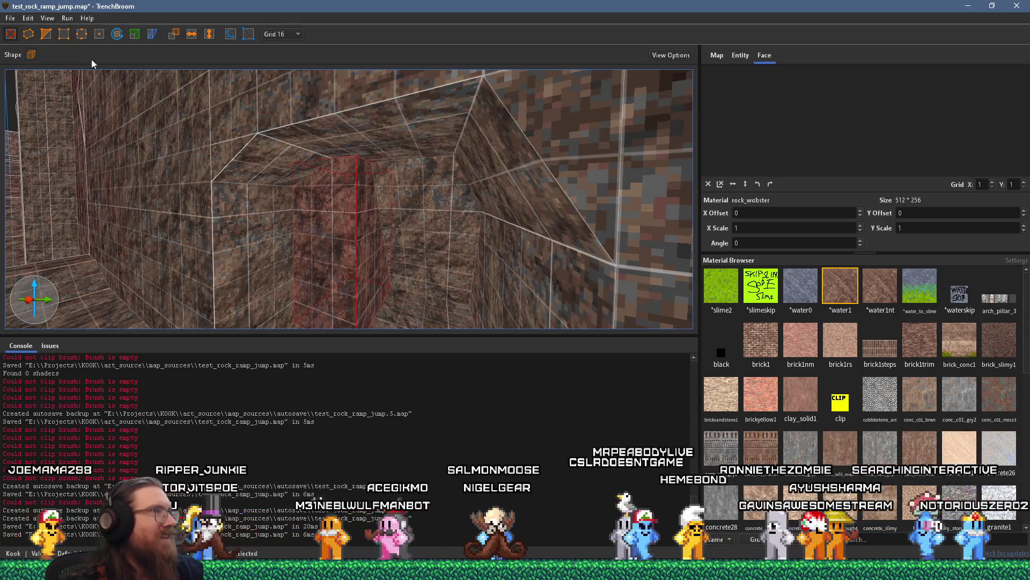
Step: Abandon a clip and draw a larger brush box in the pit corner
key(v)
scroll(309, 317, up, 3)
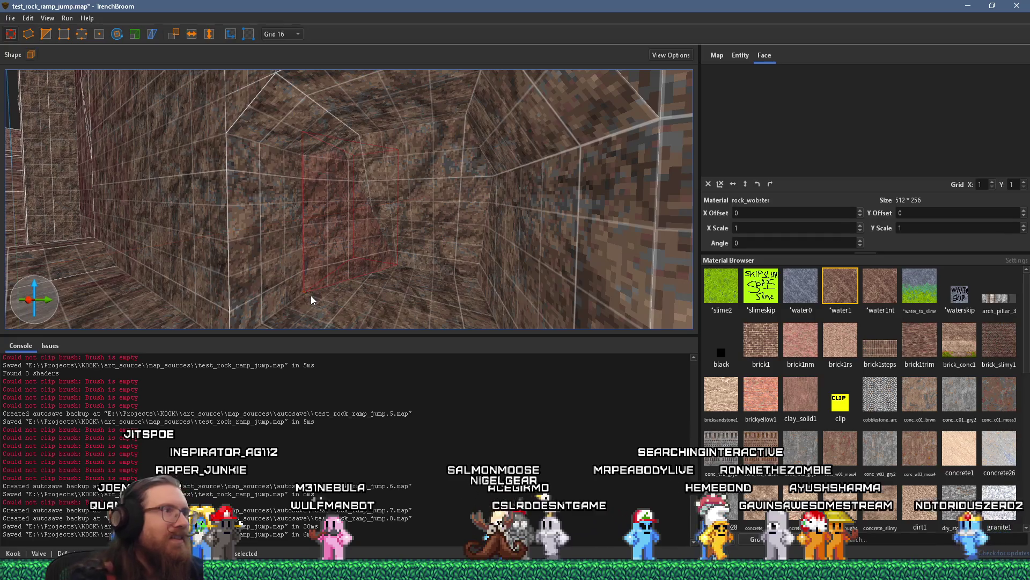
key(Escape)
key(Escape)
scroll(359, 307, down, 3)
scroll(404, 296, up, 2)
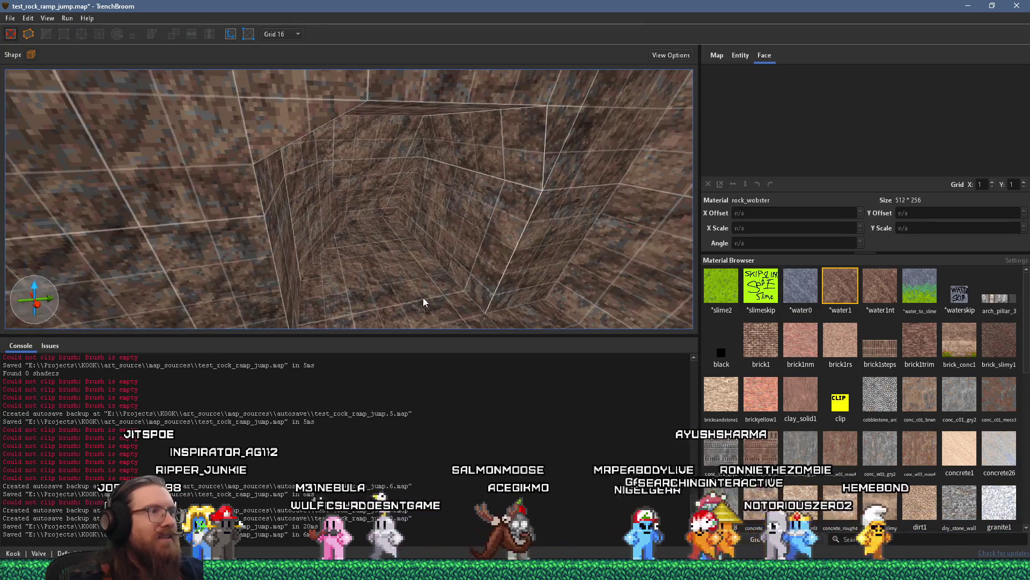
mouse_move(404, 229)
mouse_down()
mouse_move(437, 234)
mouse_move(388, 231)
mouse_move(427, 233)
mouse_move(465, 258)
mouse_move(482, 177)
mouse_move(426, 87)
mouse_move(447, 115)
mouse_move(448, 145)
mouse_up()
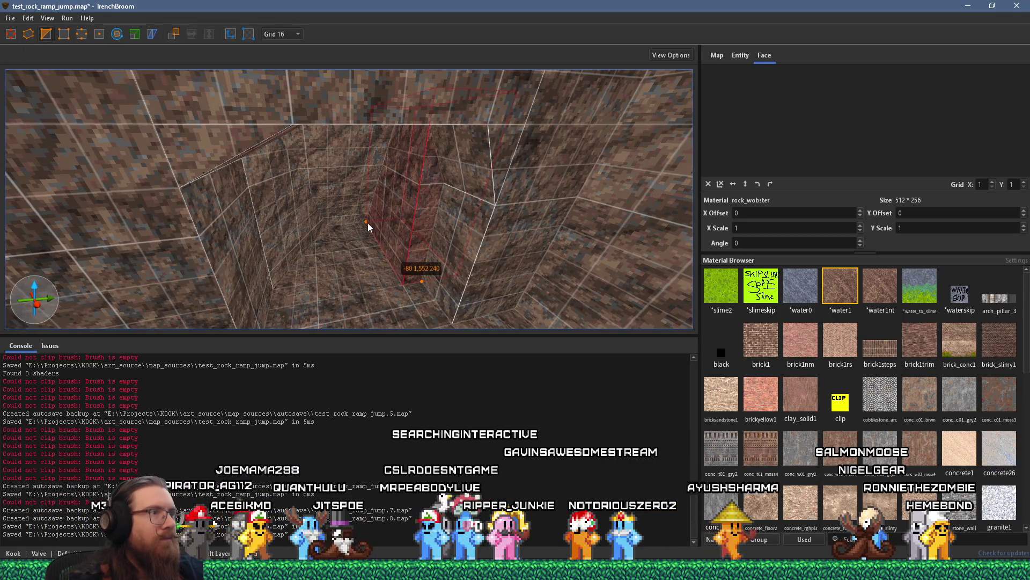
key(Escape)
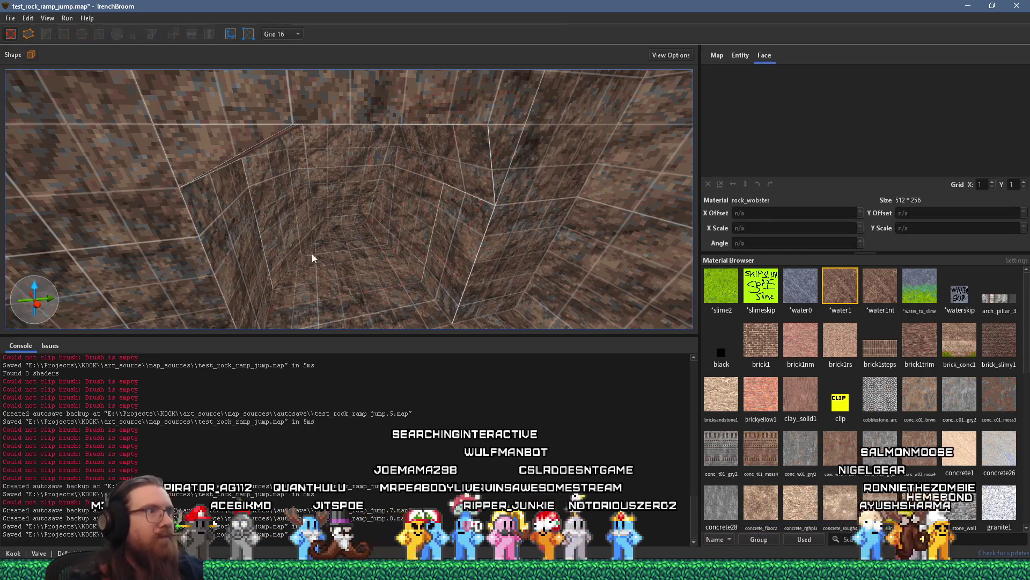
Step: Cut a pit brush with the Clip tool and apply the clip
scroll(315, 226, up, 3)
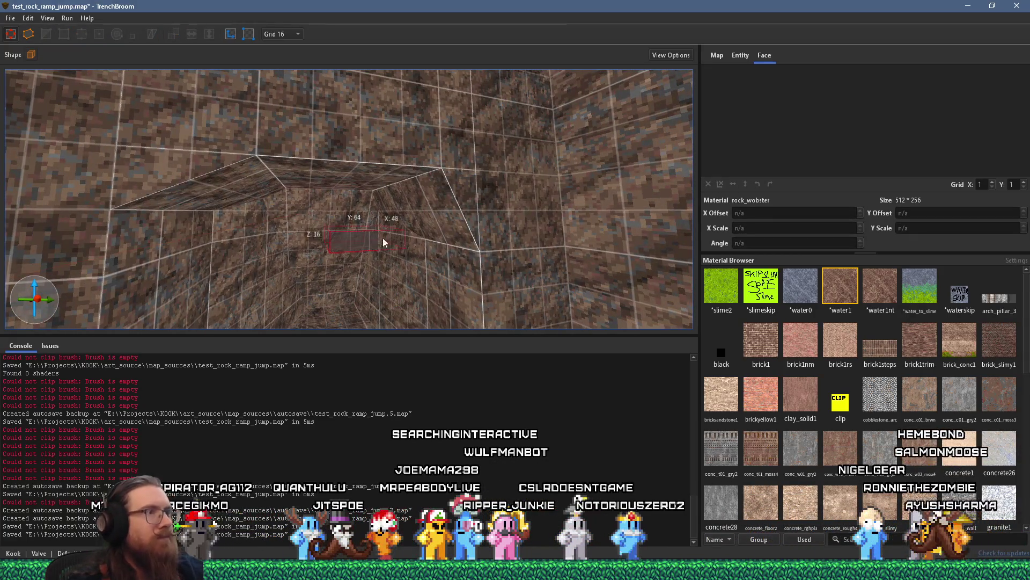
click(383, 184)
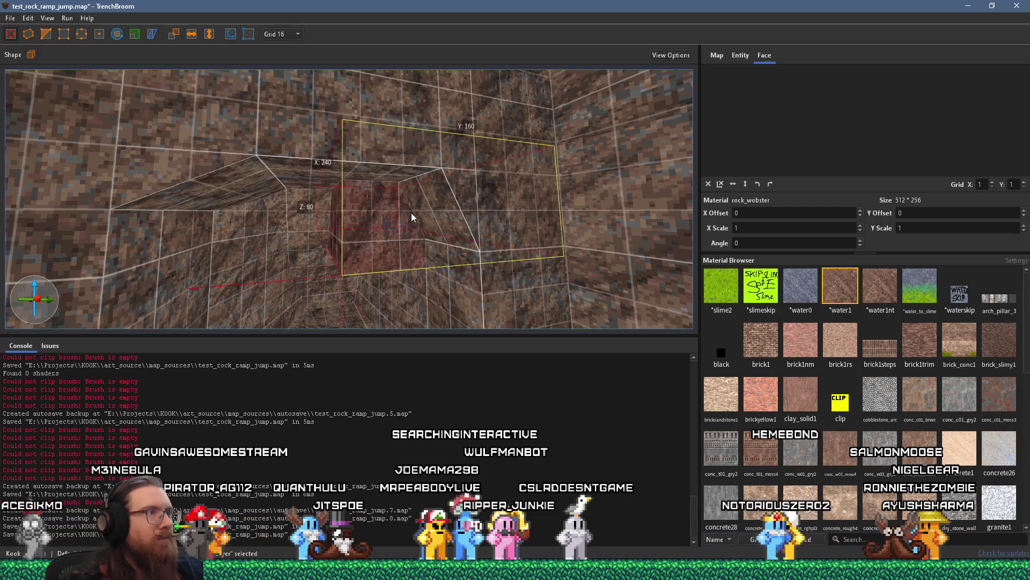
mouse_move(402, 209)
mouse_down()
mouse_move(420, 196)
mouse_move(366, 194)
mouse_move(426, 191)
mouse_up()
key(v)
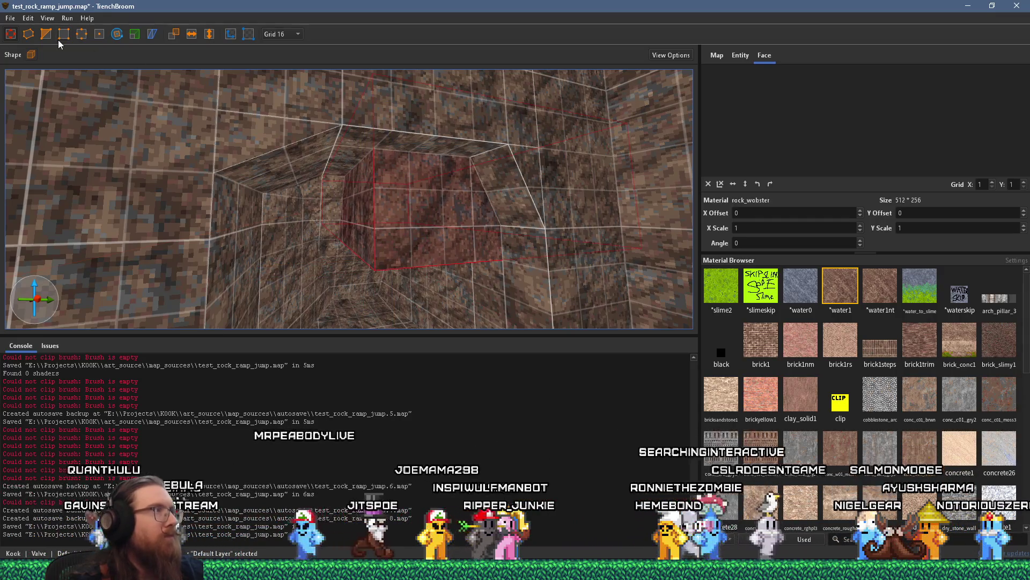
click(469, 160)
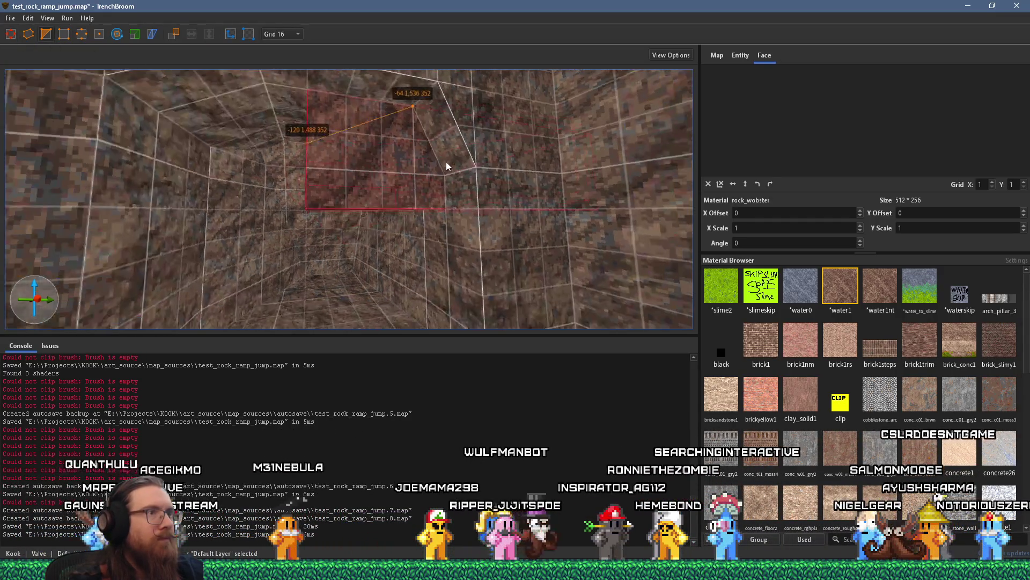
click(449, 200)
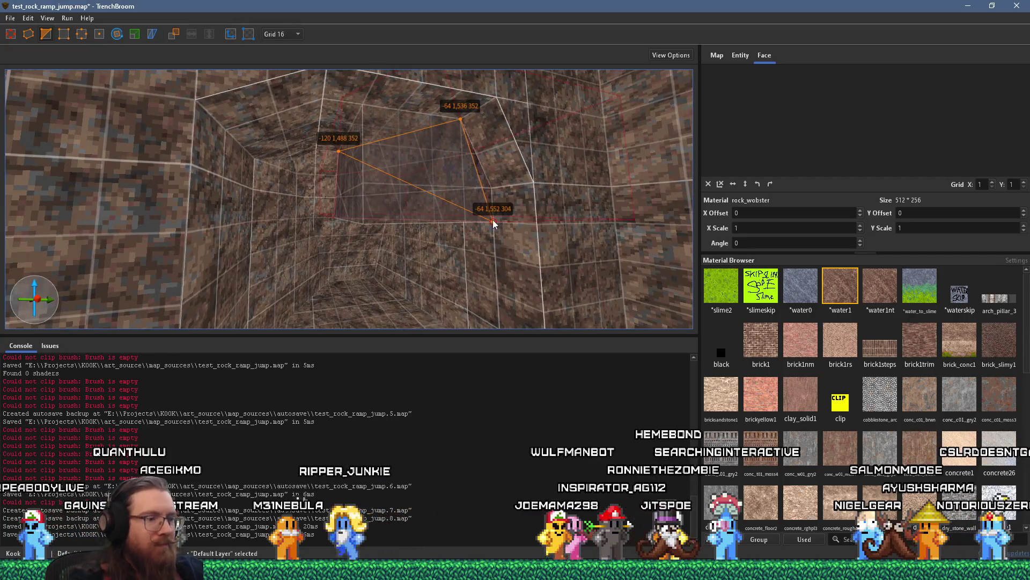
key(Return)
key(Escape)
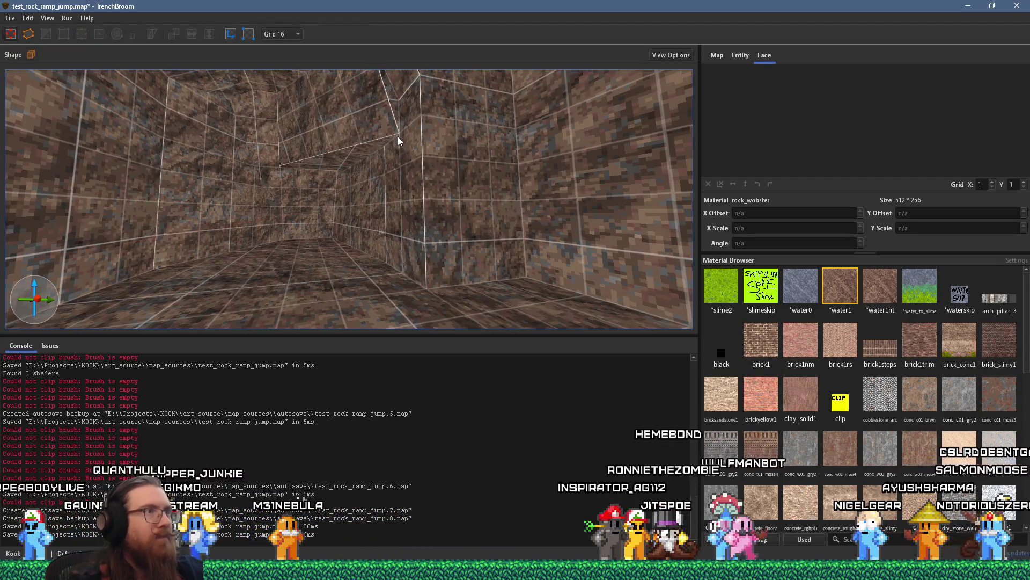
Step: Resize the ceiling brush above the pit
click(402, 168)
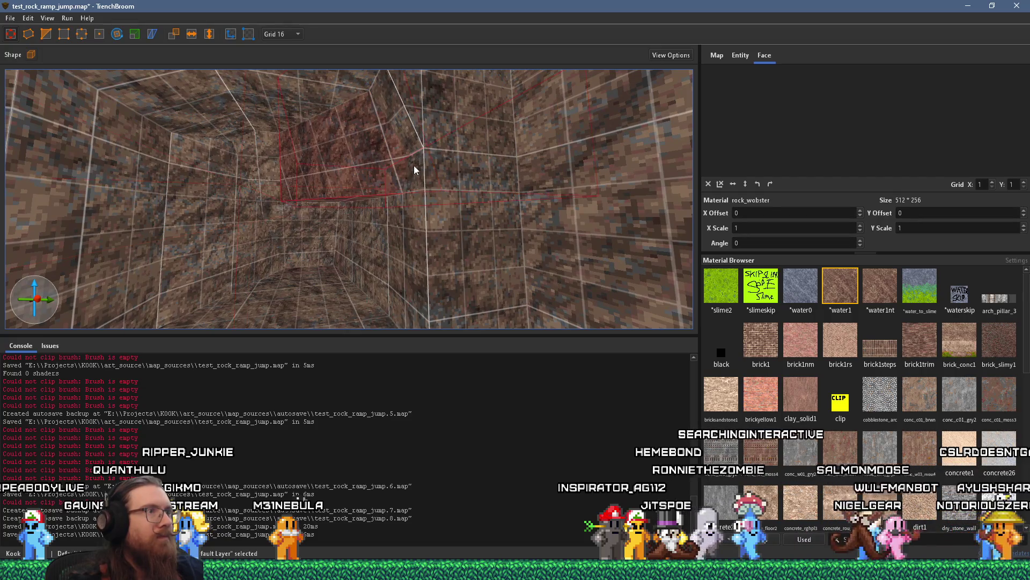
mouse_move(375, 217)
mouse_down()
mouse_move(413, 280)
mouse_move(413, 164)
mouse_up()
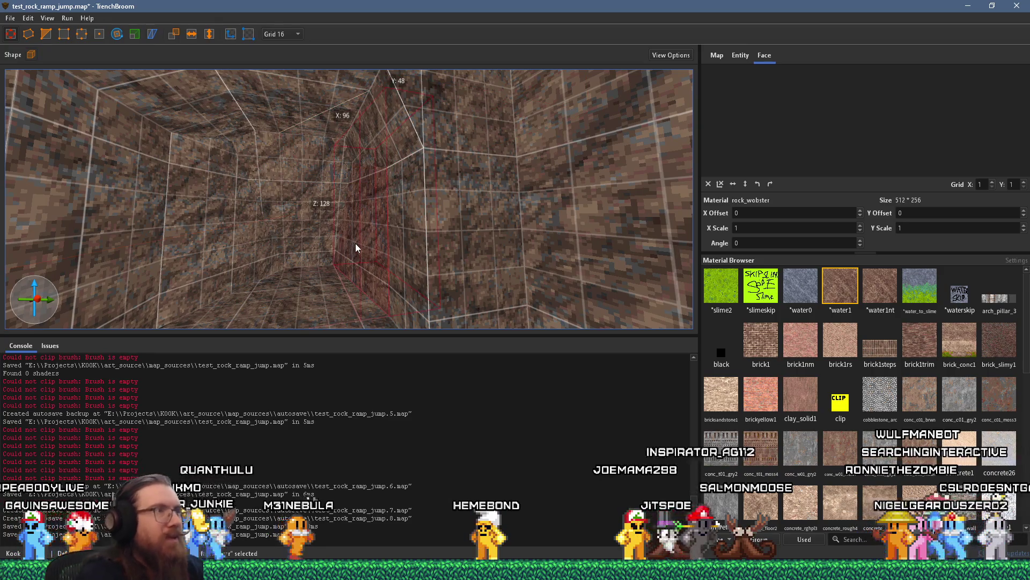
key(Escape)
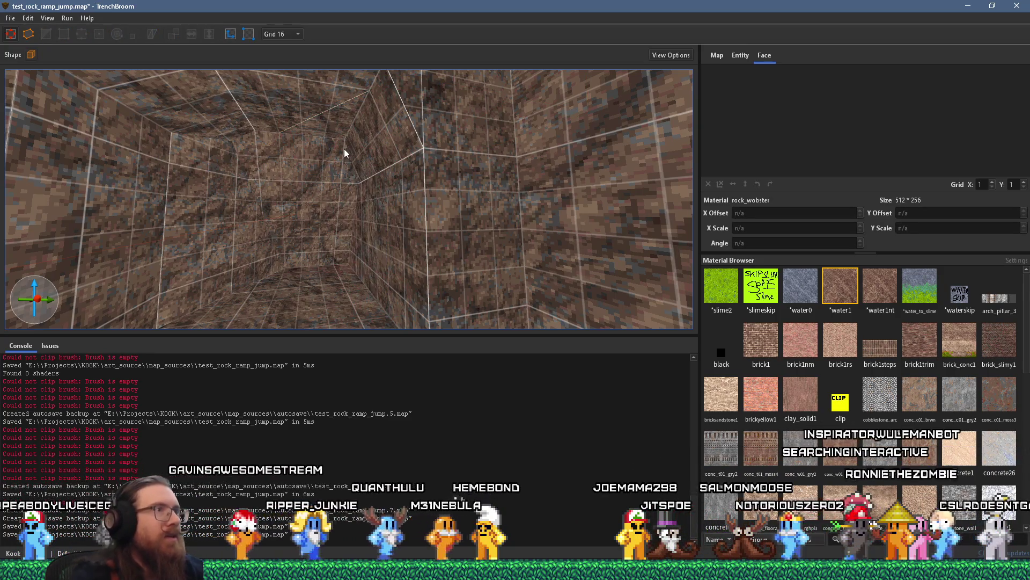
click(344, 154)
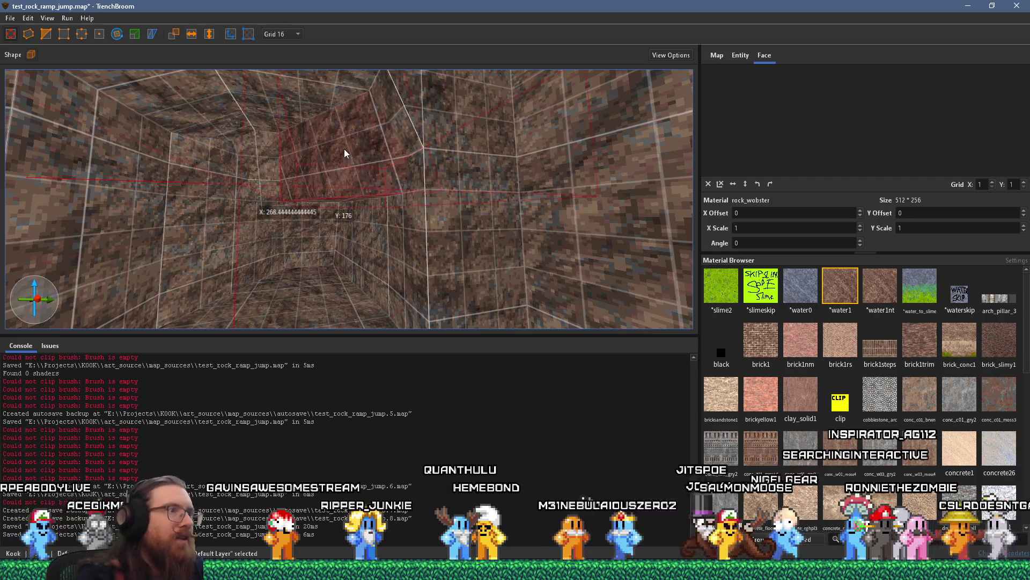
click(374, 226)
key(Escape)
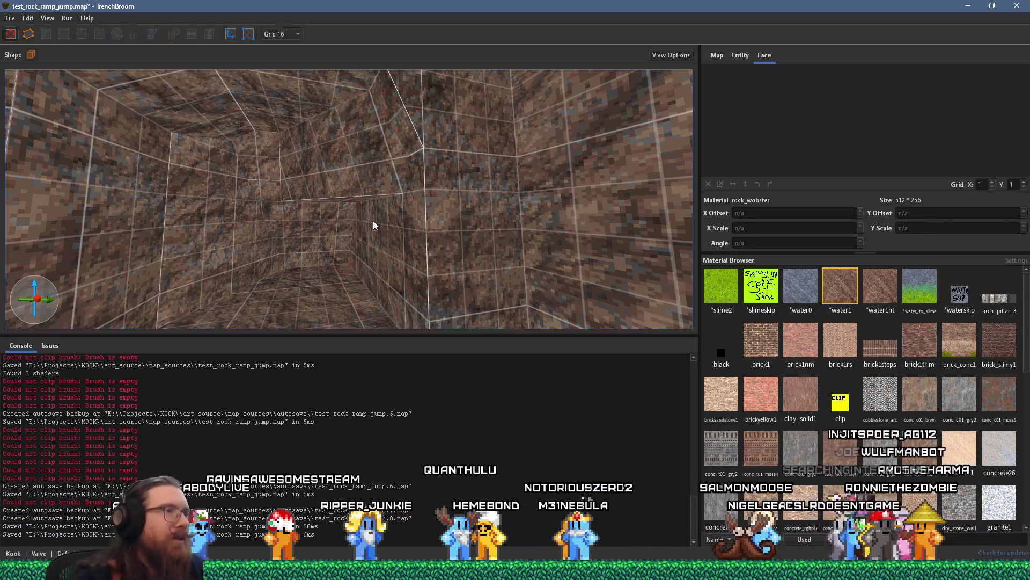
Step: Pull a brush face down so the block is 144 units tall, then save
click(334, 188)
drag(349, 251, 382, 341)
key(a)
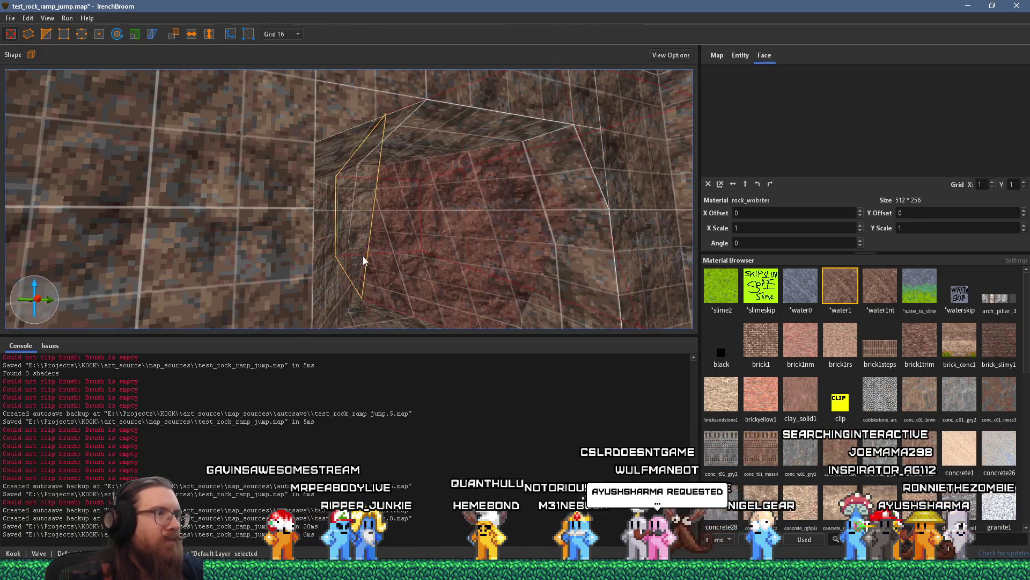
key(Escape)
key(s)
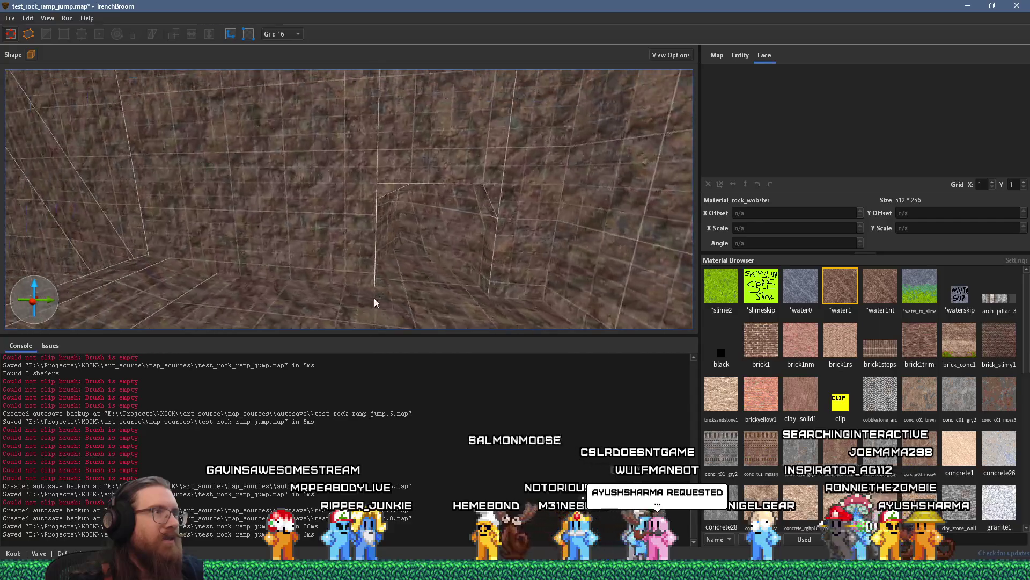
key(a)
key(a)
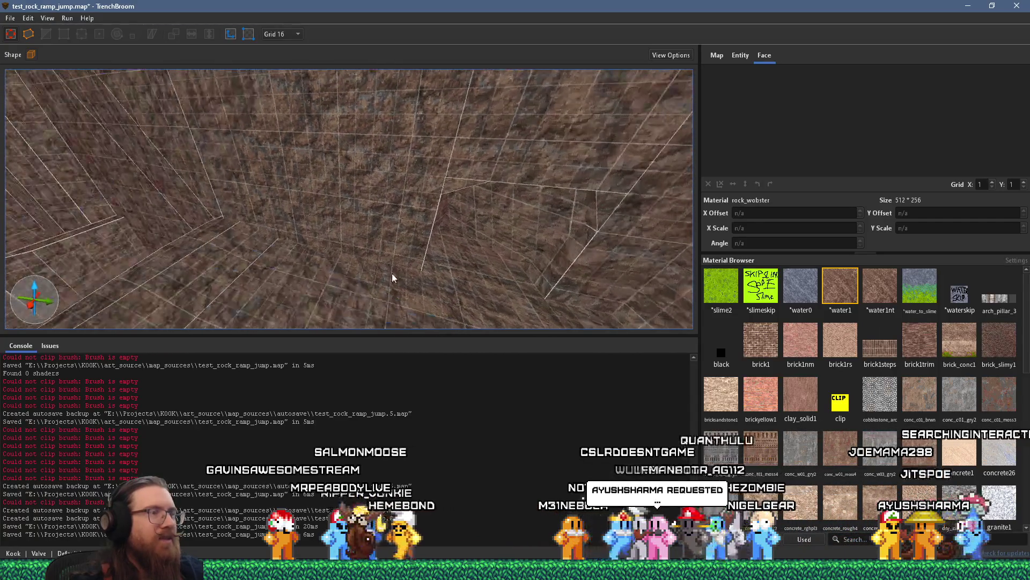
click(10, 17)
Step: Save the map, compile it with the qbsp profile, and switch to the browser
click(32, 41)
click(65, 18)
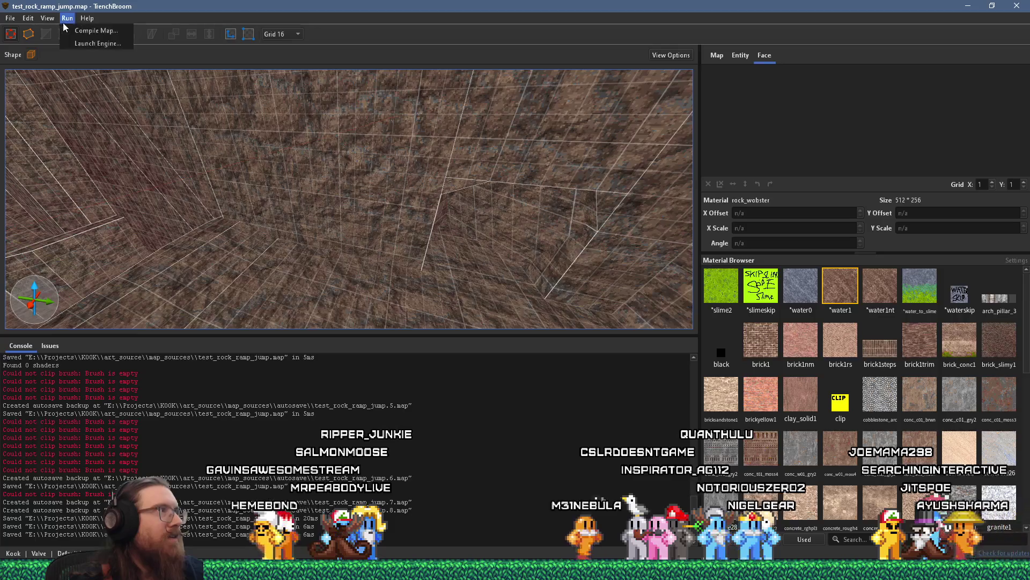
click(72, 30)
click(643, 428)
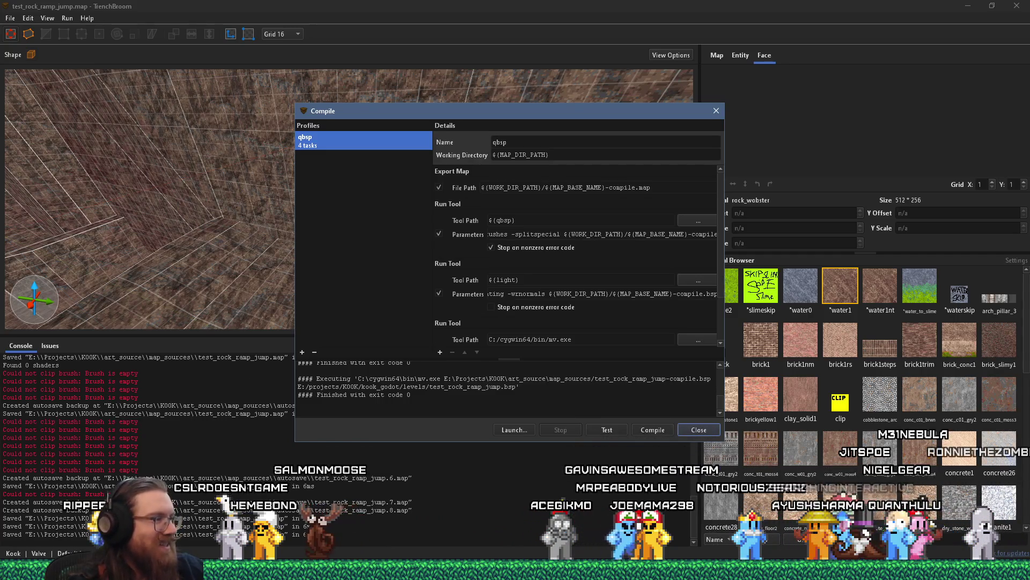
click(375, 570)
click(966, 547)
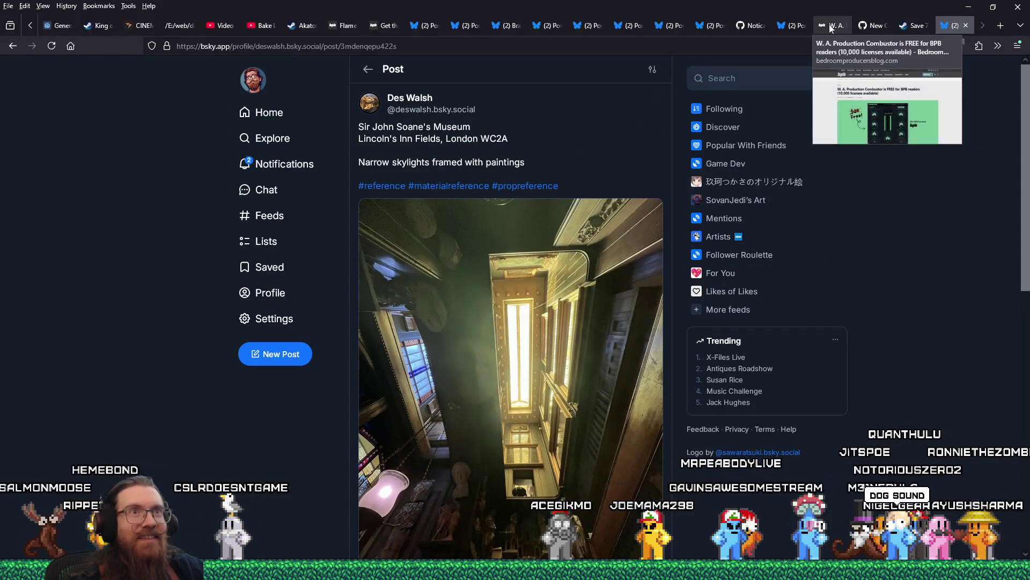
Step: Open and reload the GitHub rendering errors issue and scroll through it
click(753, 27)
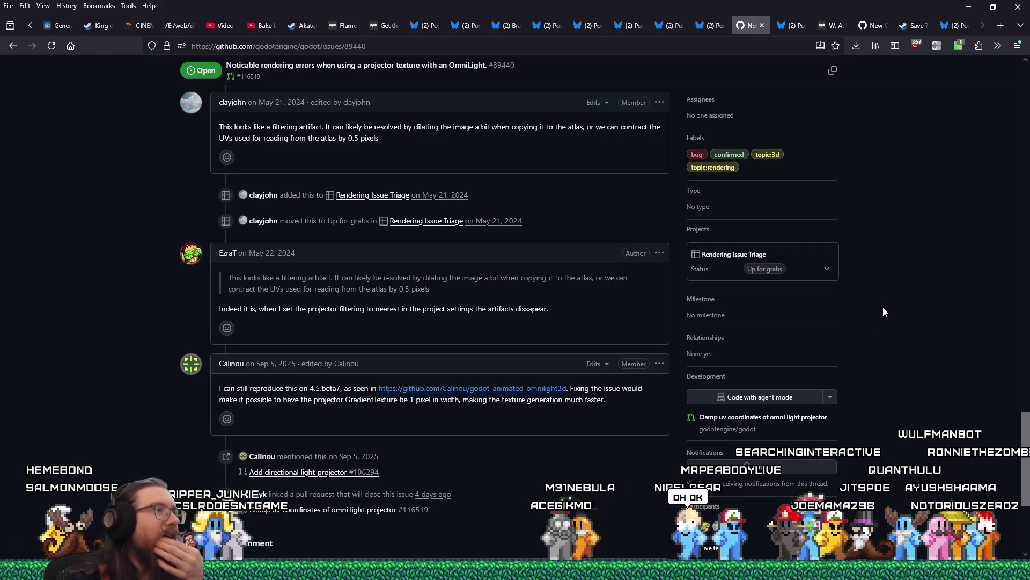
mouse_move(1024, 441)
mouse_down()
mouse_move(1024, 456)
mouse_move(1028, 120)
mouse_up()
click(47, 48)
scroll(195, 283, down, 15)
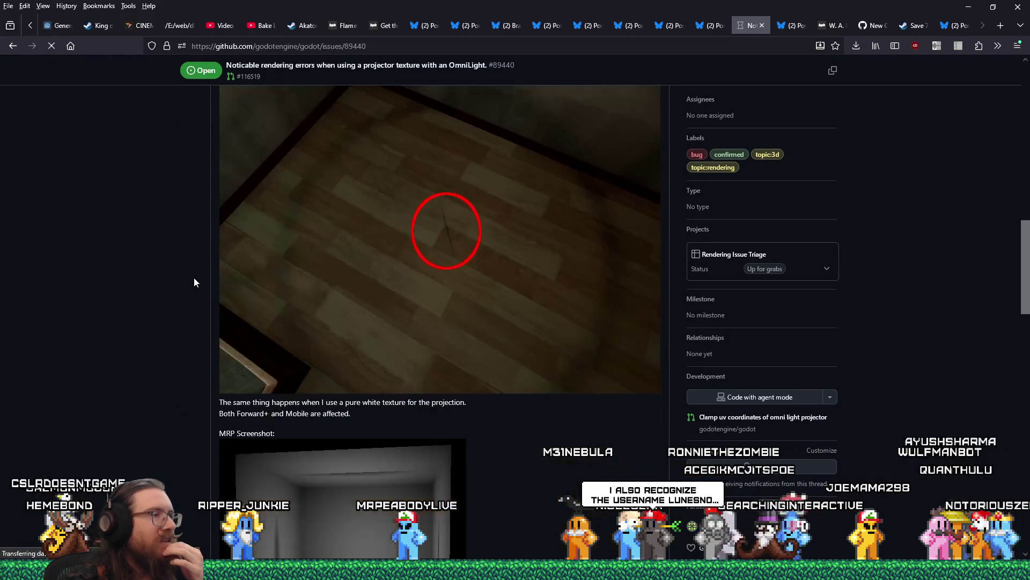
scroll(194, 282, down, 15)
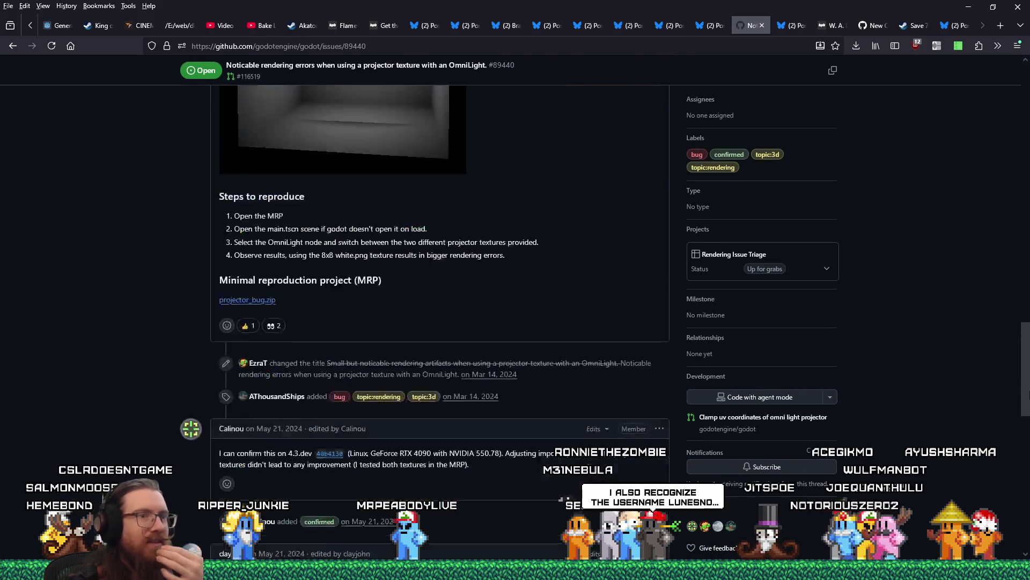
scroll(1027, 505, up, 1)
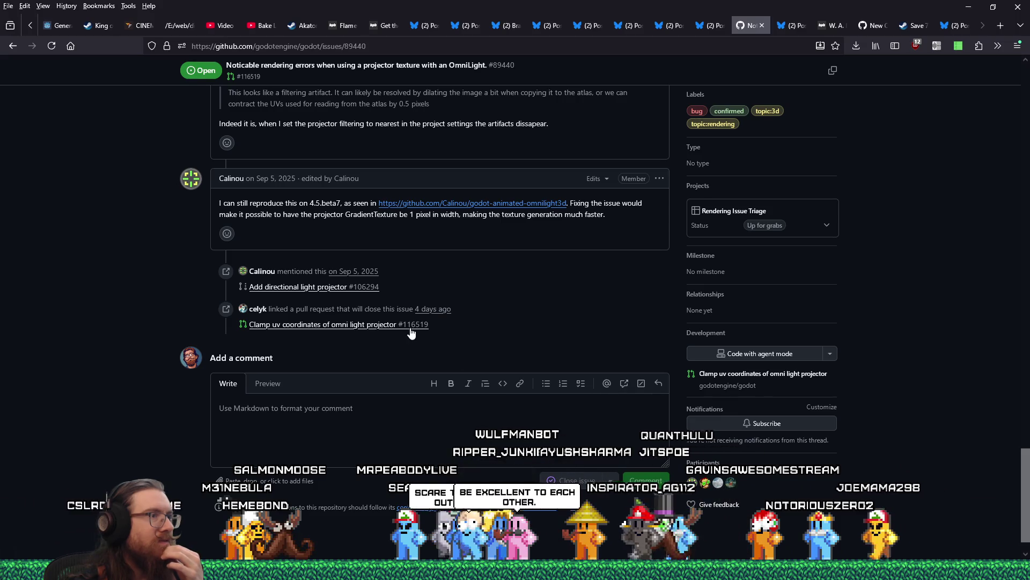
mouse_move(412, 333)
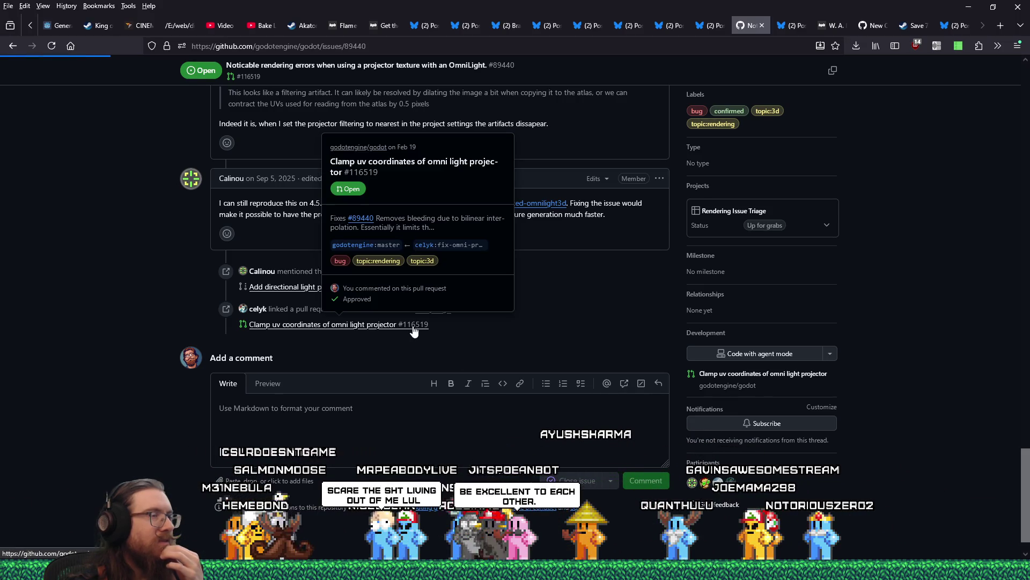
scroll(413, 326, down, 10)
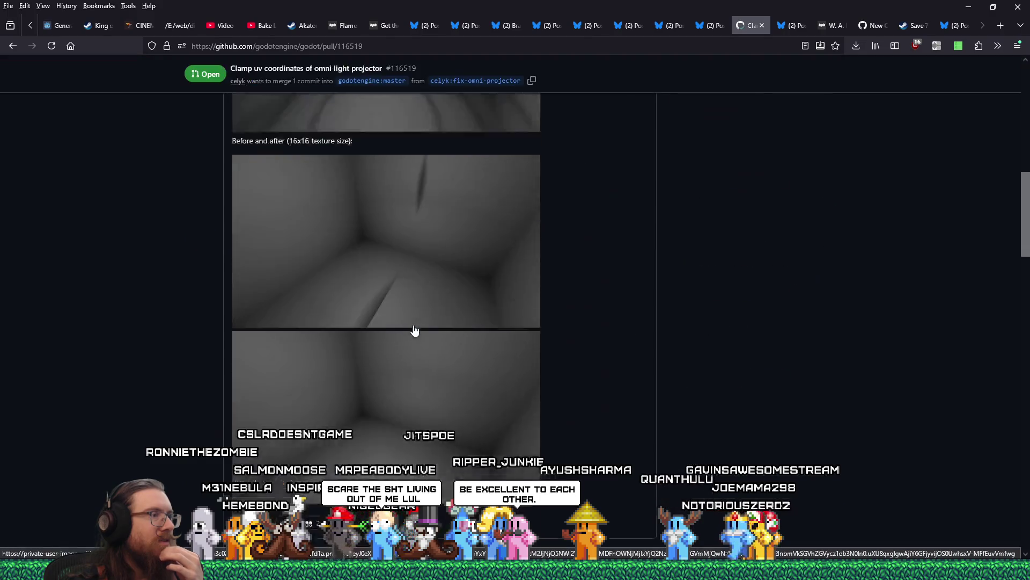
scroll(413, 326, down, 15)
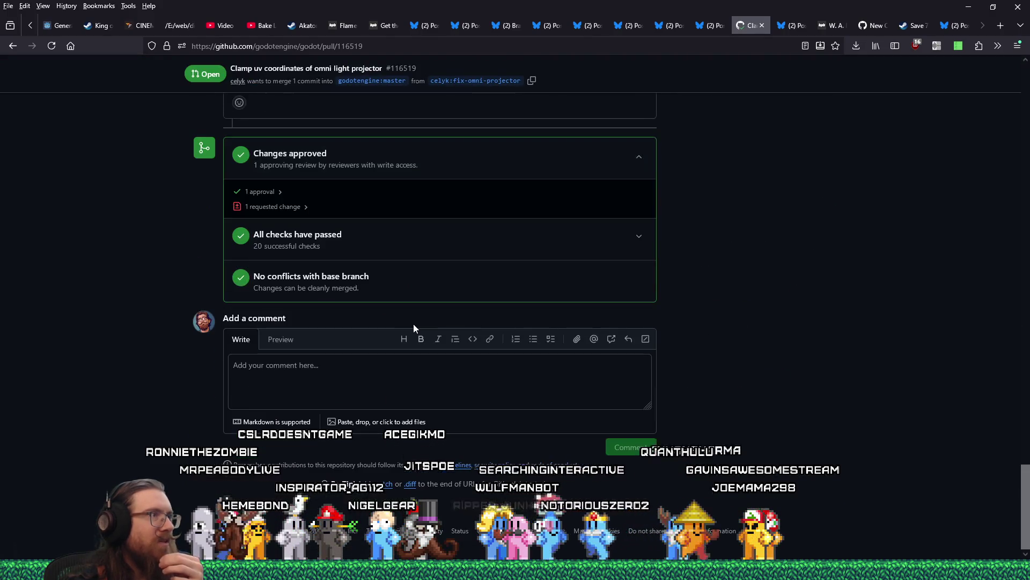
scroll(413, 323, up, 10)
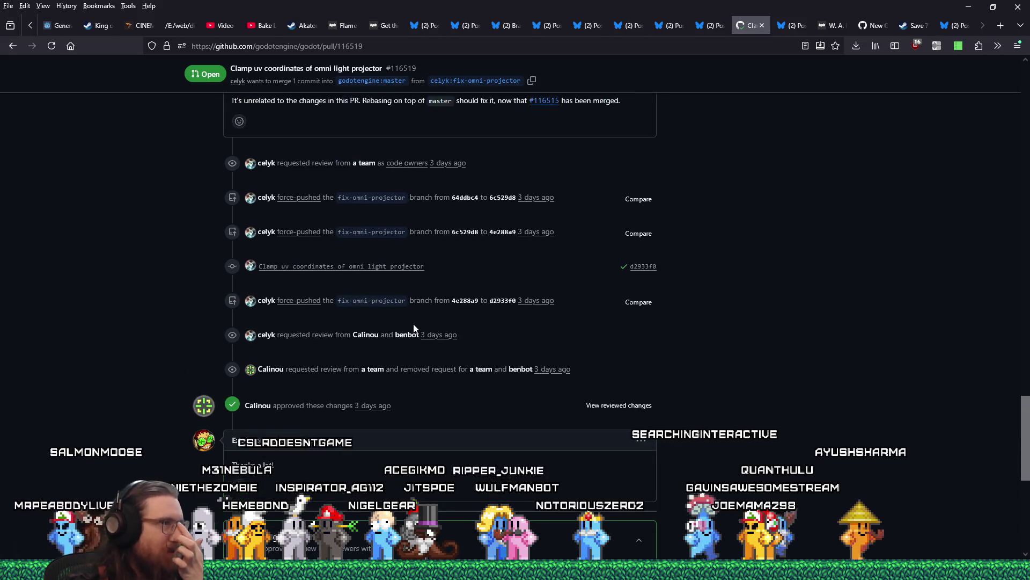
scroll(413, 324, down, 15)
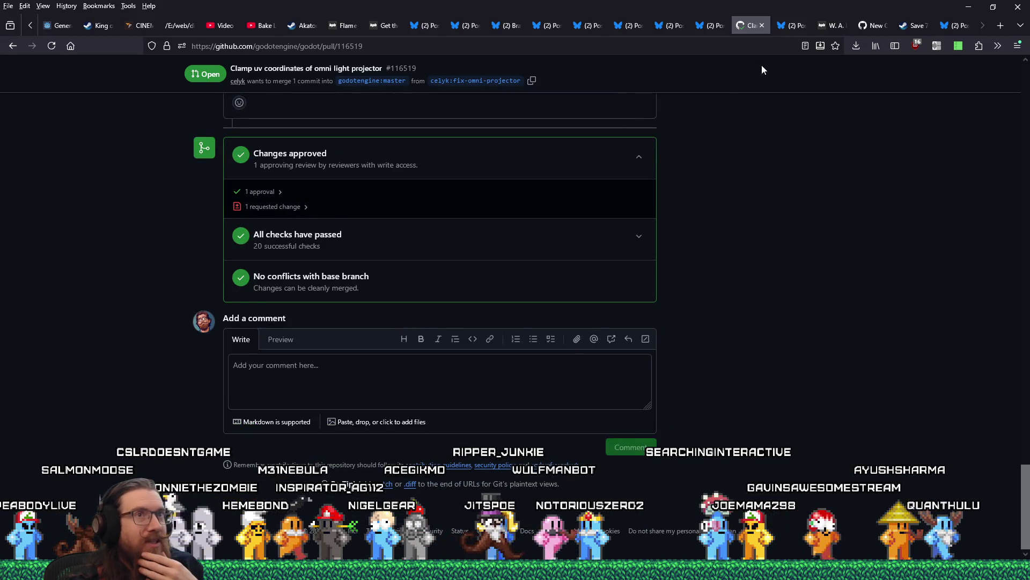
Step: Close the GitHub and Bluesky tabs and minimize Firefox
click(762, 25)
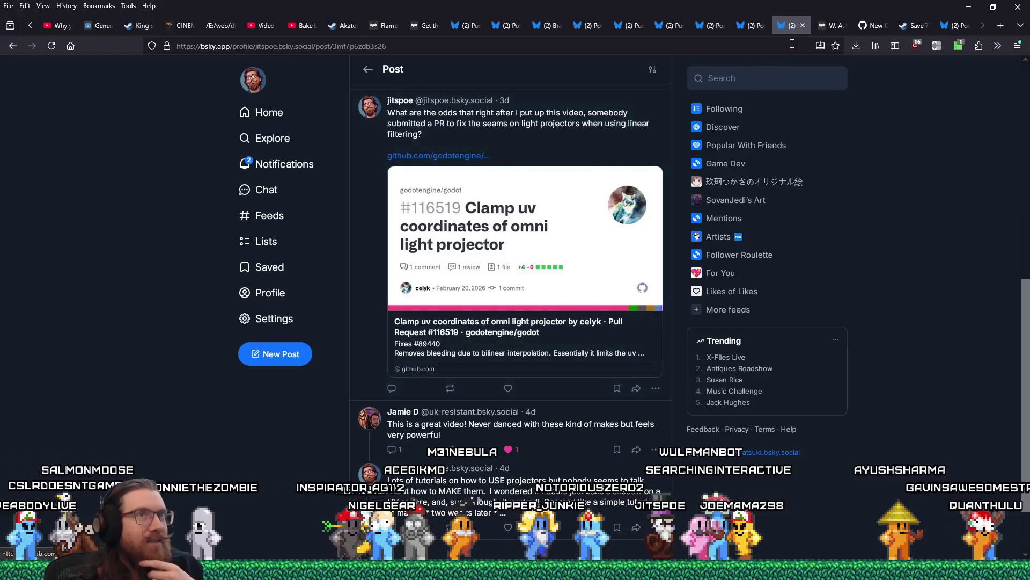
click(803, 26)
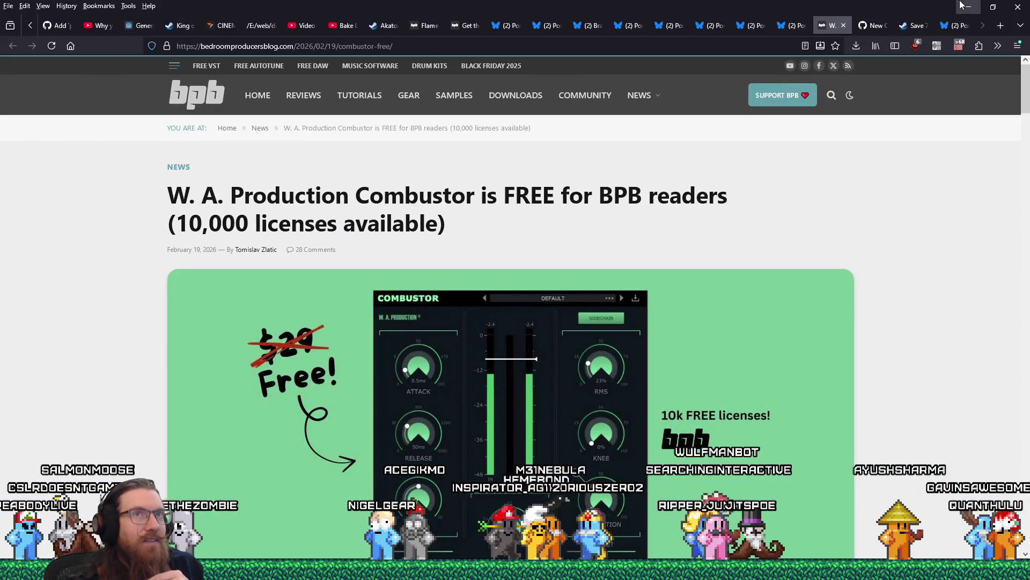
click(963, 6)
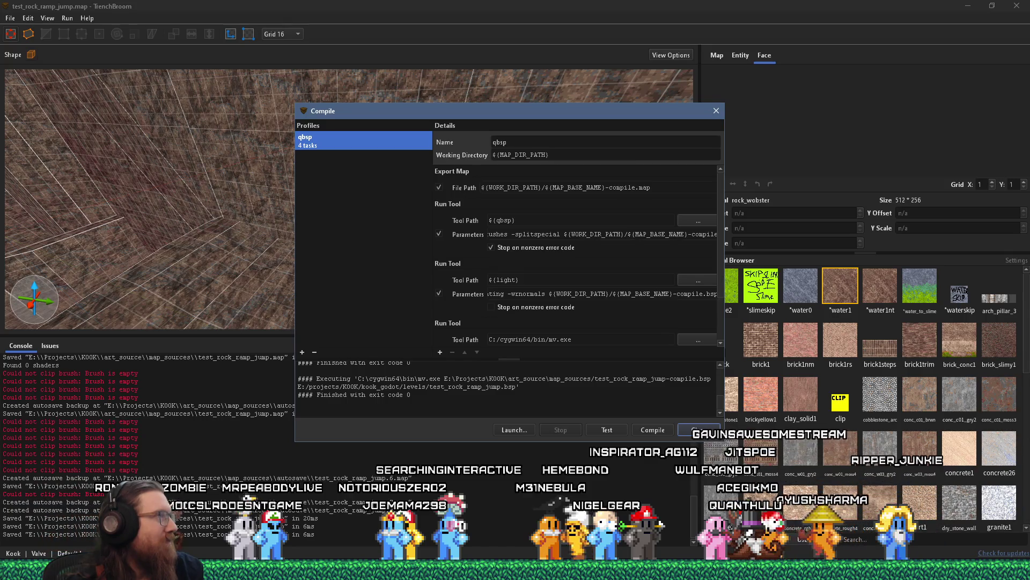
Step: Recompile test_rock_ramp_jump in TrenchBroom to a clean exit code 0, then return to Godot
click(653, 429)
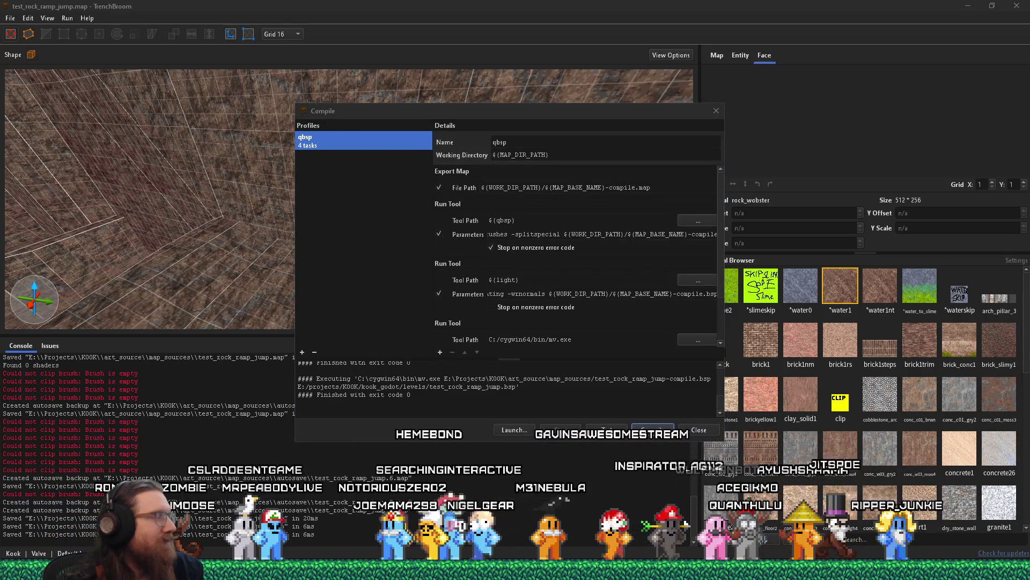
click(669, 427)
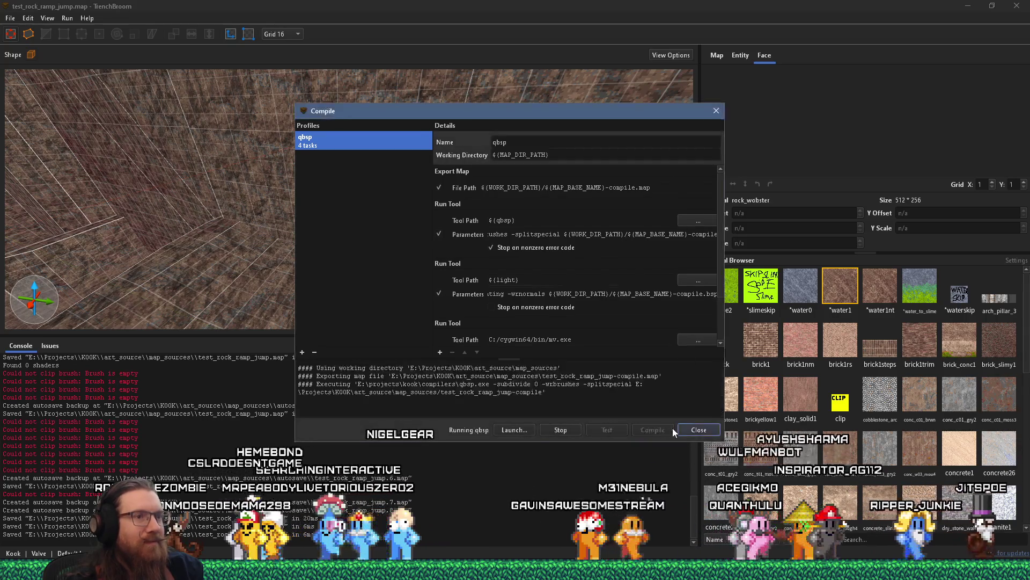
click(691, 427)
click(598, 290)
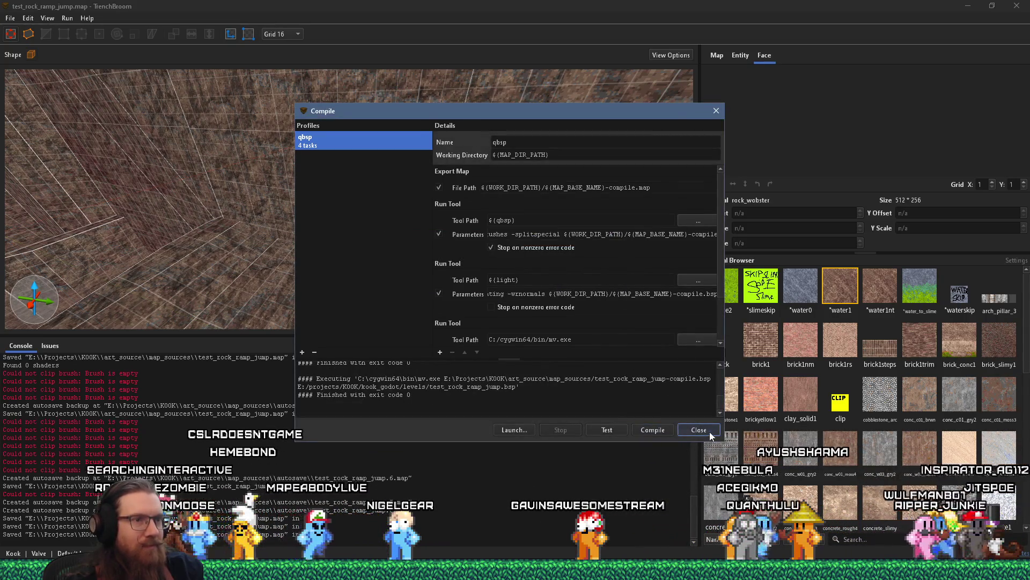
click(698, 429)
key(alt+Tab)
scroll(543, 277, up, 5)
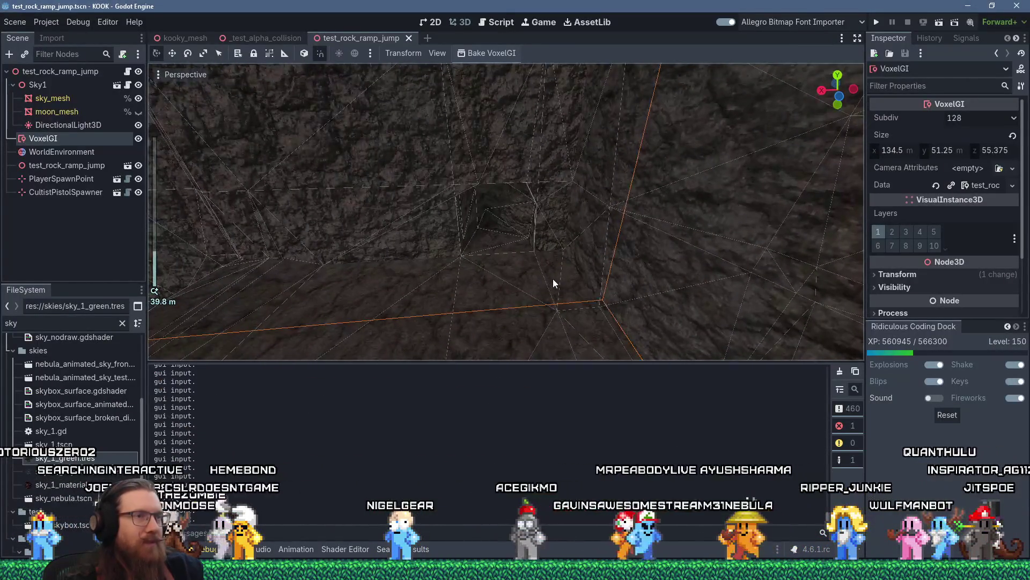
Step: Filter the FileSystem for 'spawn' and drop armor_medium_spawner.tscn onto the rock alcove floor
click(553, 279)
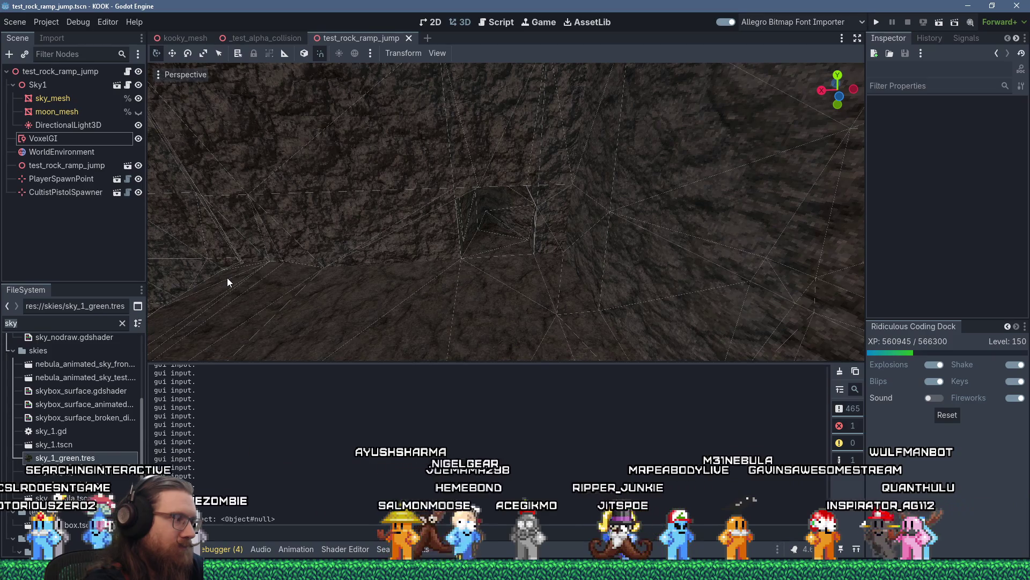
text(spawn)
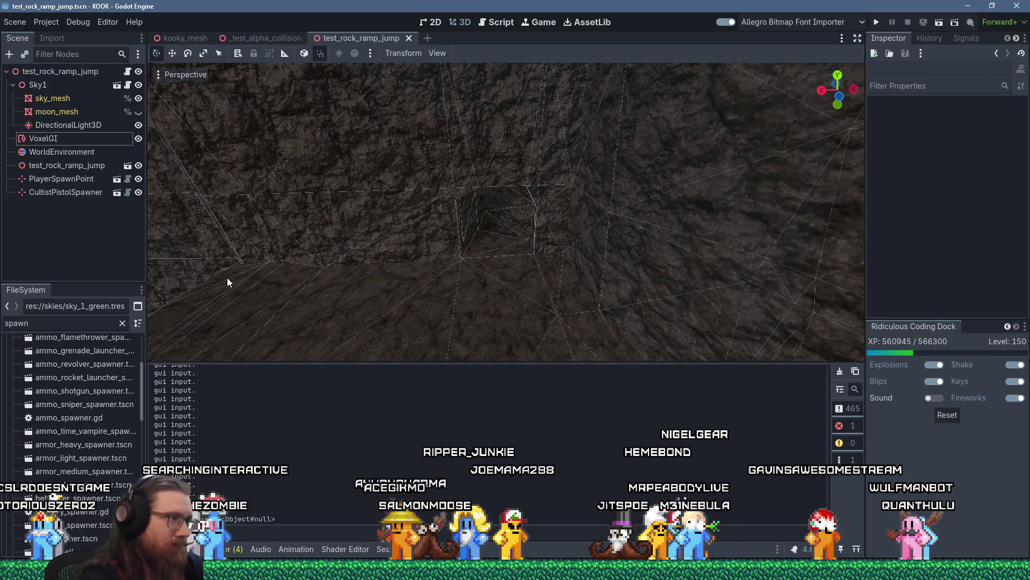
mouse_move(88, 472)
mouse_down()
mouse_move(452, 362)
mouse_move(494, 250)
mouse_up()
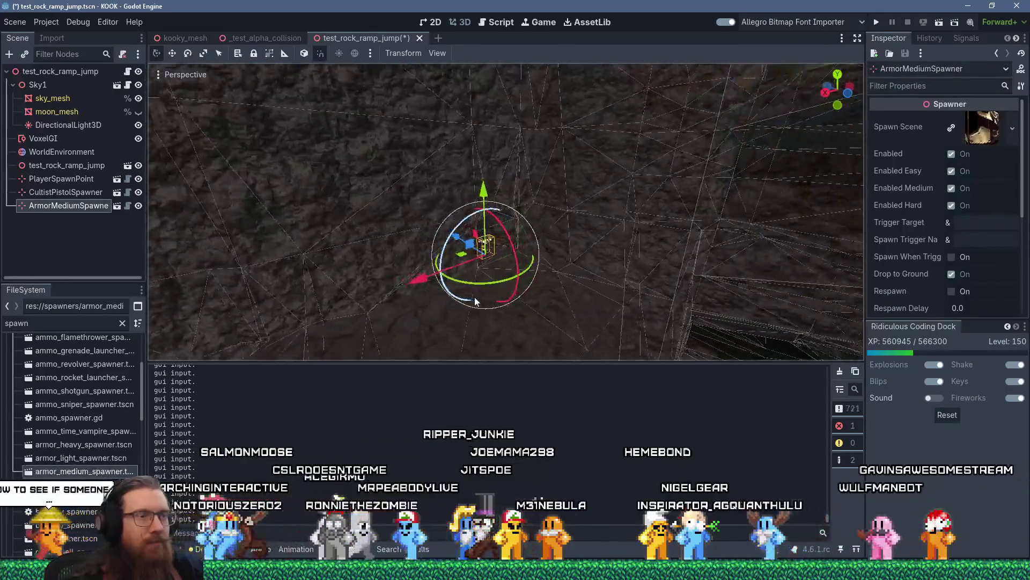
scroll(483, 288, up, 3)
scroll(479, 289, down, 2)
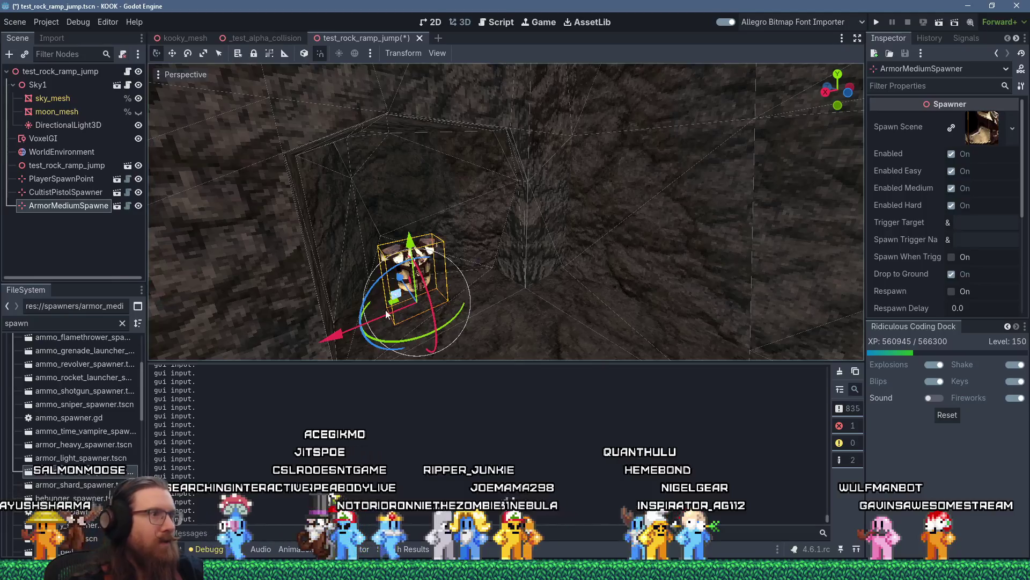
key(Escape)
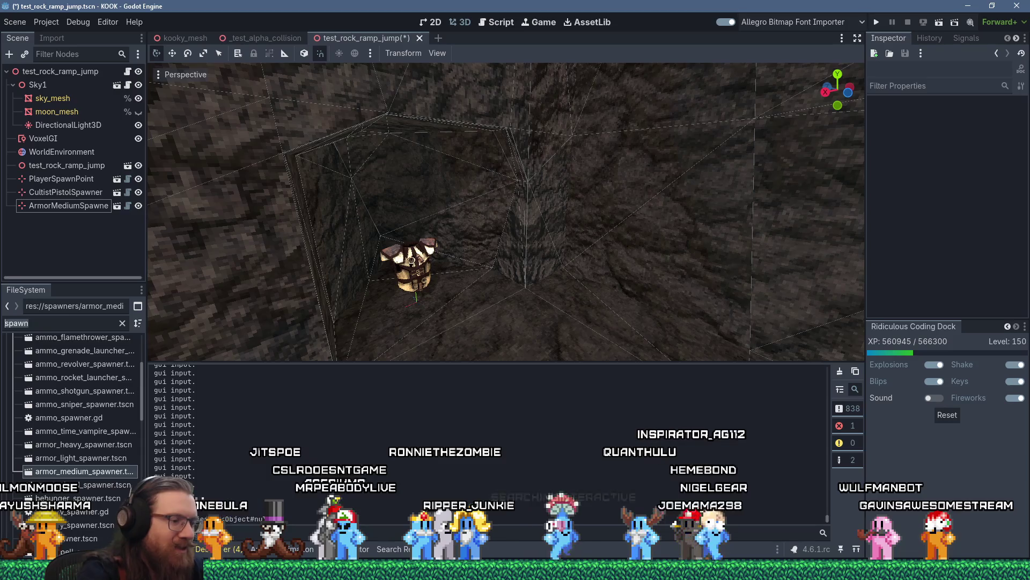
double_click(111, 329)
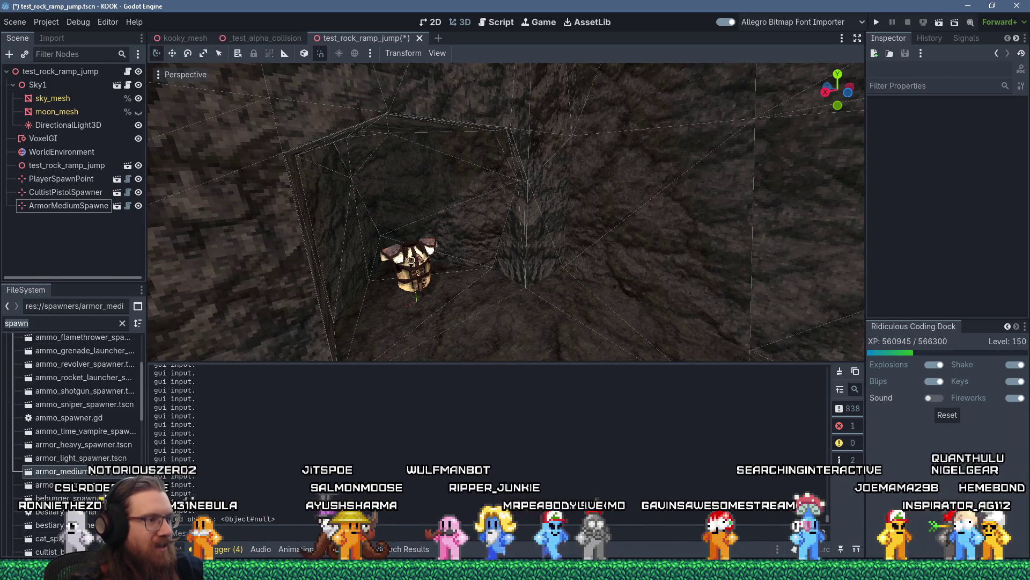
mouse_move(515, 571)
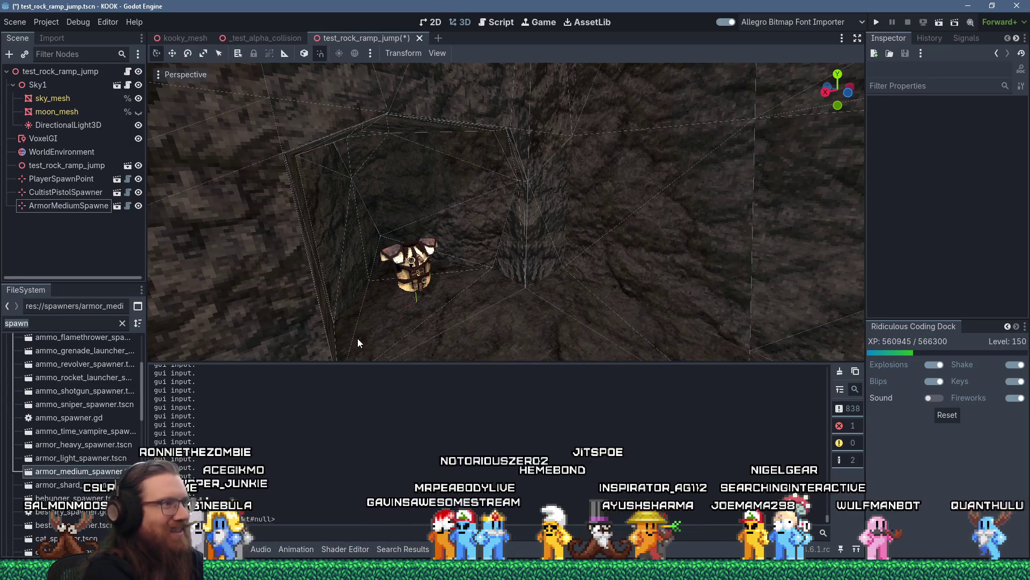
Step: Drop an AreaTriggerSecret into the level and give it a CollisionShape3D child
text(secre)
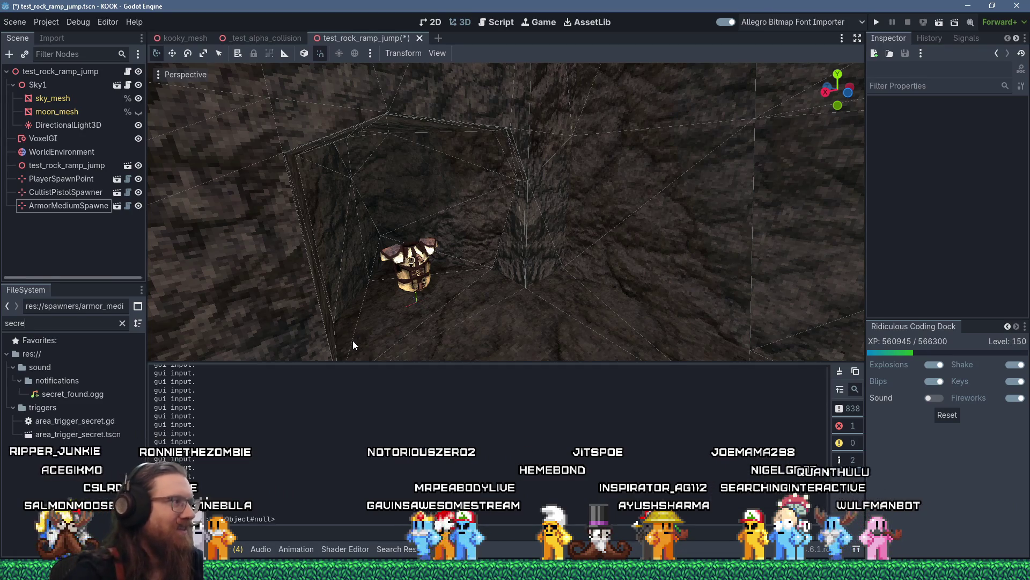
mouse_move(95, 436)
mouse_down()
mouse_move(400, 271)
mouse_move(409, 304)
mouse_up()
key(ctrl+a)
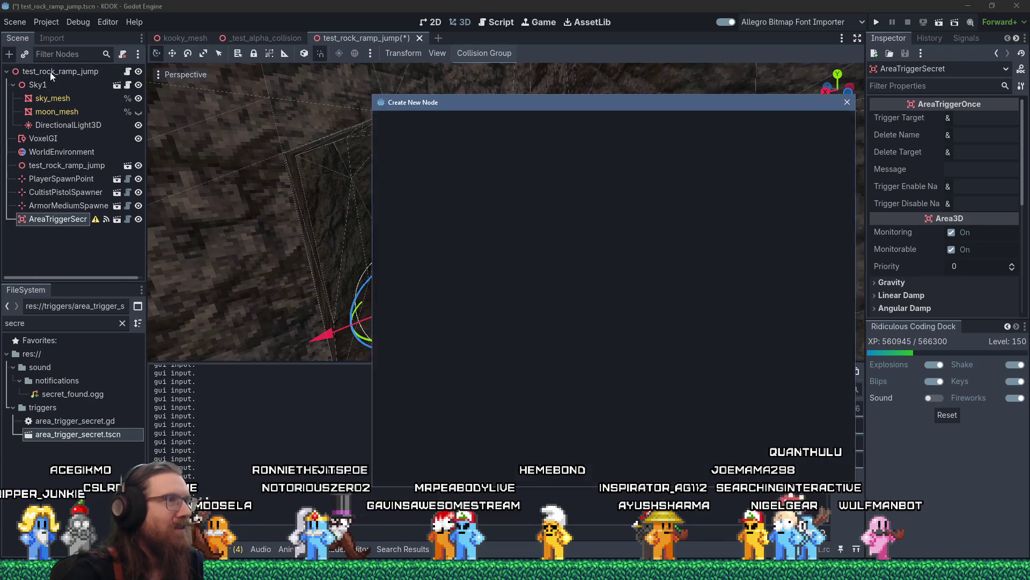
text(collision)
key(Return)
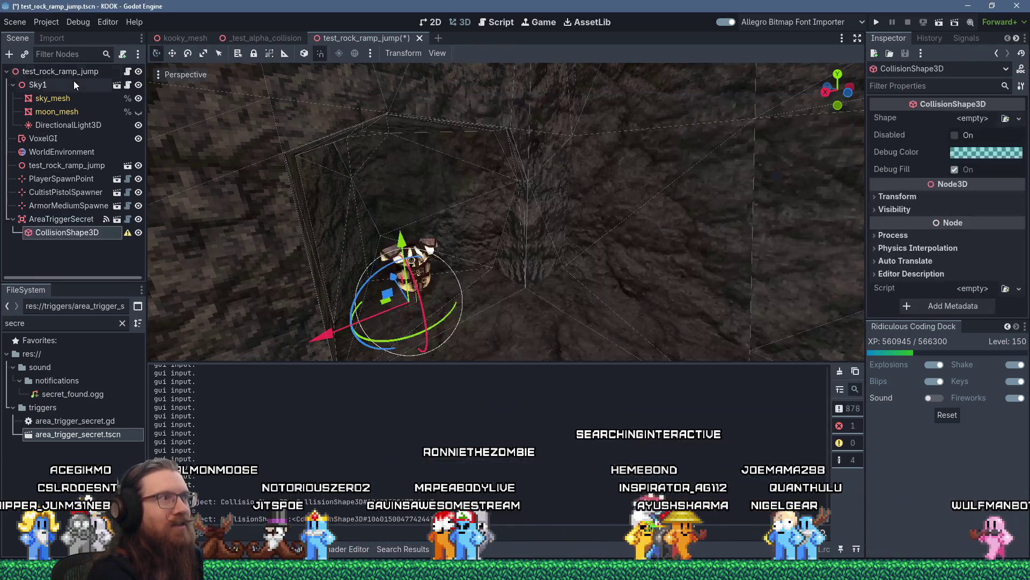
Step: Make the collision shape a box sized 3.25 × 4.25 × 1.25 around the armor
click(987, 118)
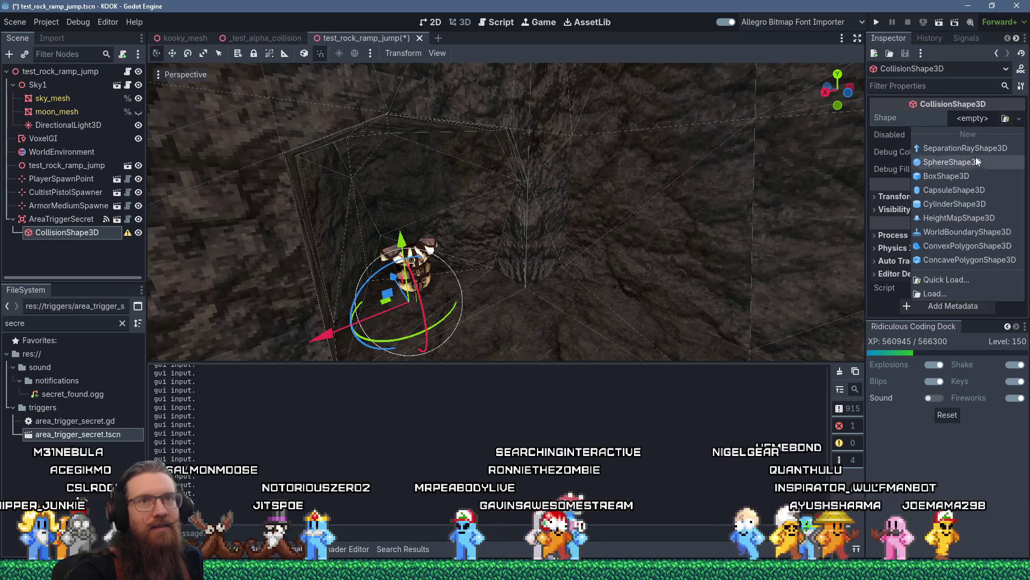
click(969, 174)
key(f)
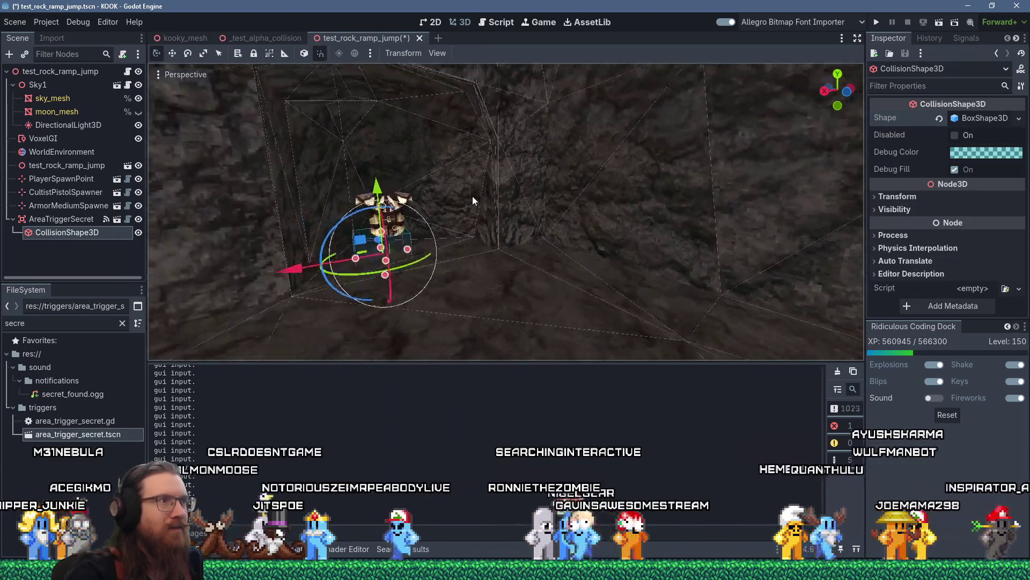
drag(463, 252, 466, 175)
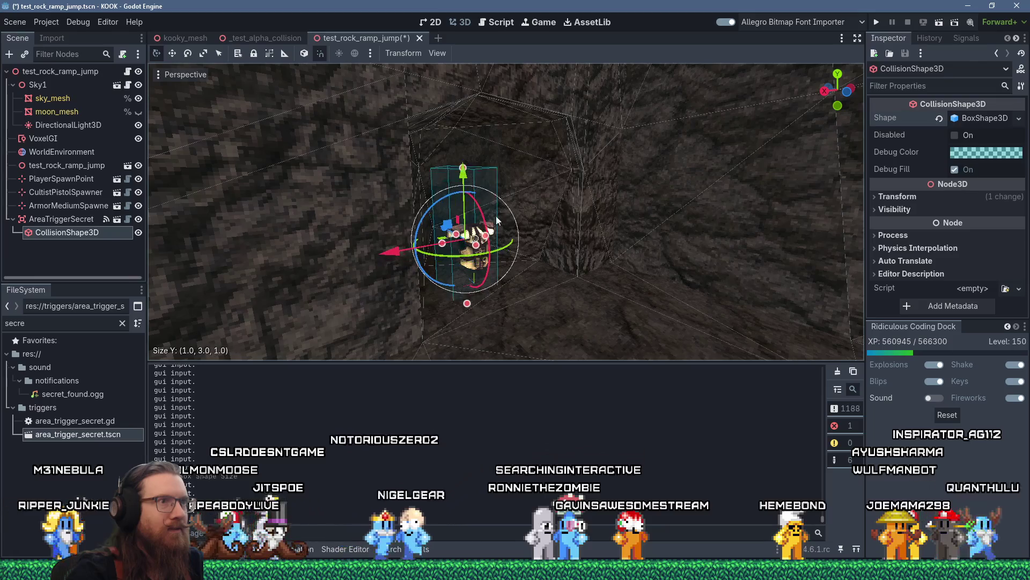
drag(443, 251, 412, 249)
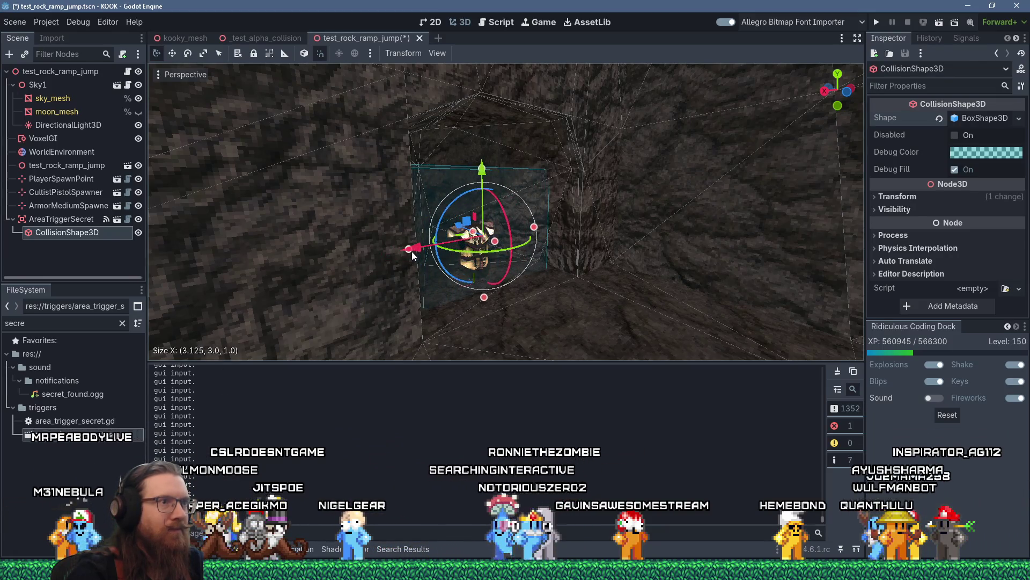
drag(506, 239, 500, 236)
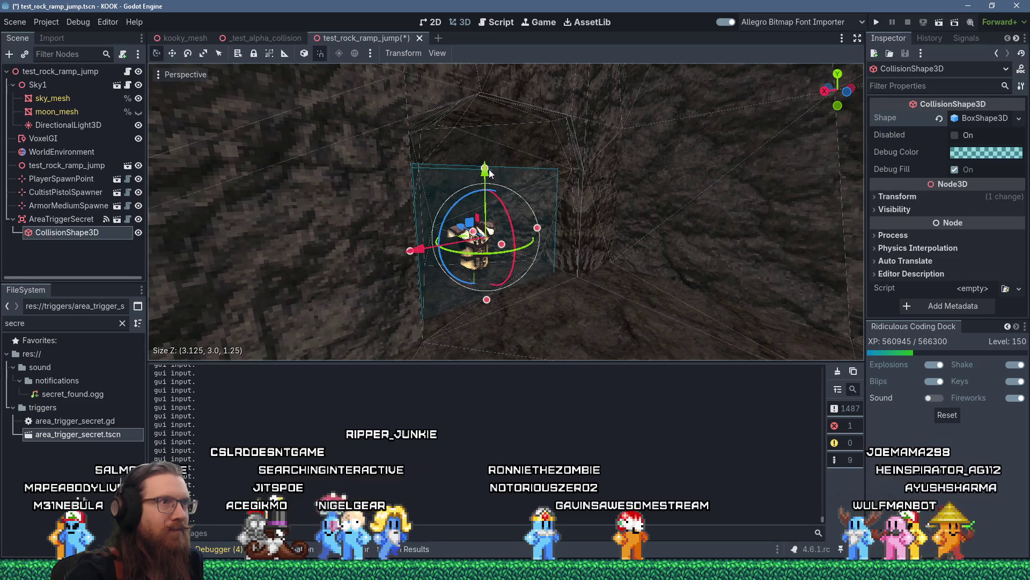
drag(485, 169, 486, 108)
Step: Check the trigger box from below, deselect it, and bring up the Firefox windows
scroll(500, 140, up, 3)
scroll(500, 191, down, 1)
key(f)
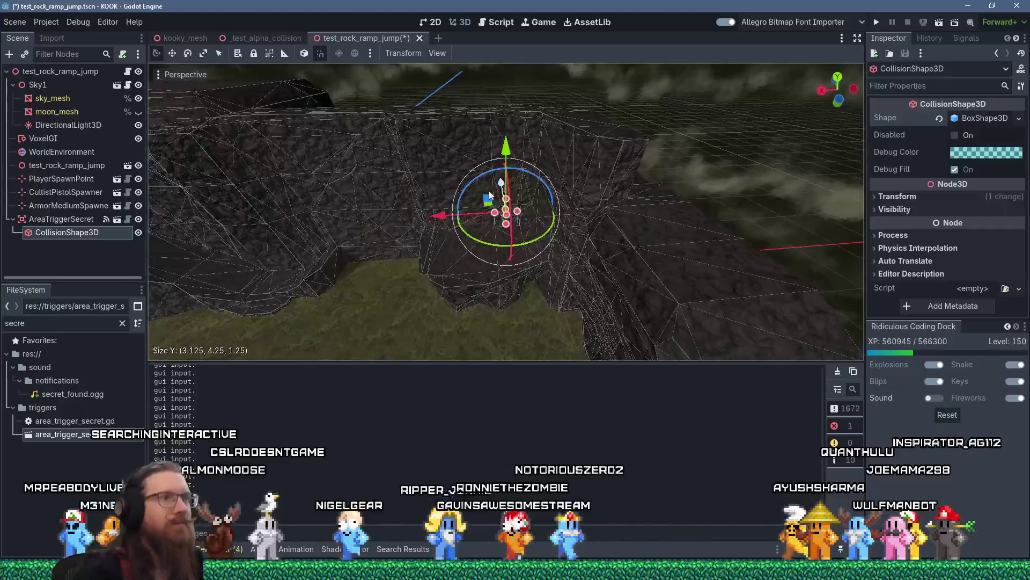
scroll(504, 214, down, 3)
scroll(536, 218, up, 3)
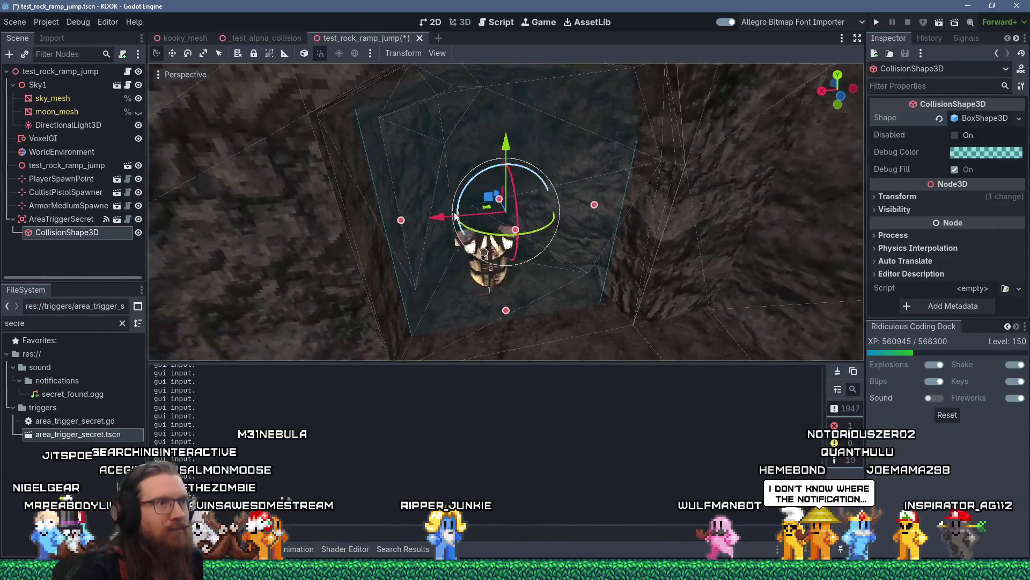
drag(393, 219, 393, 219)
scroll(391, 222, down, 3)
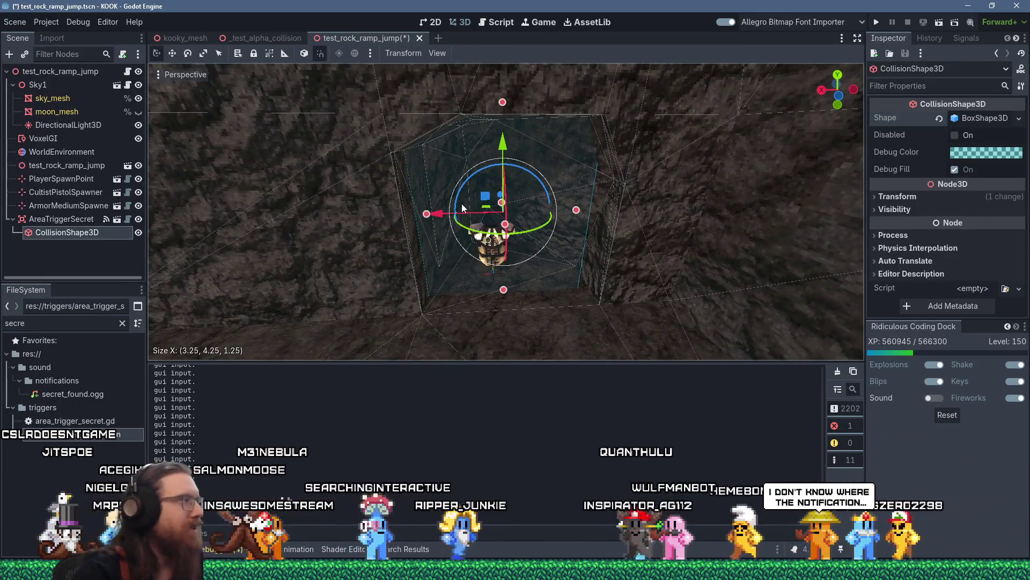
click(462, 204)
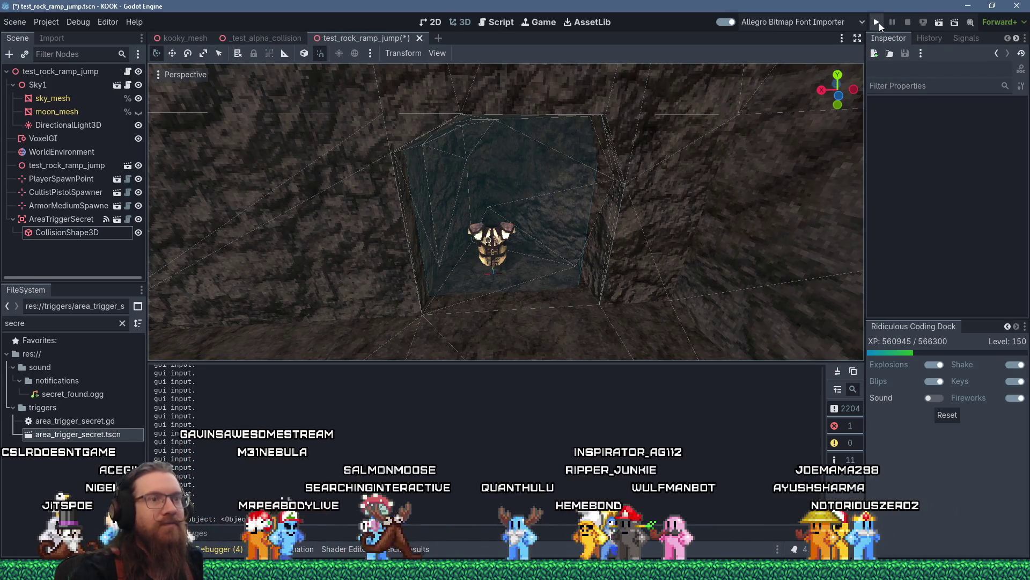
click(952, 570)
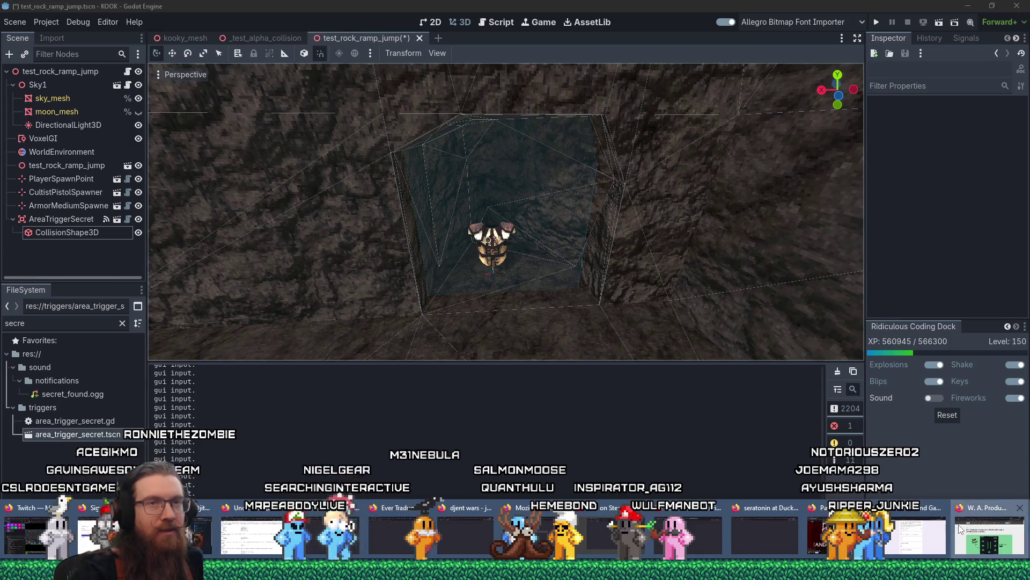
Step: Open github.com in a new Firefox tab to read notifications, then close it and minimize Firefox
click(961, 529)
key(ctrl+t)
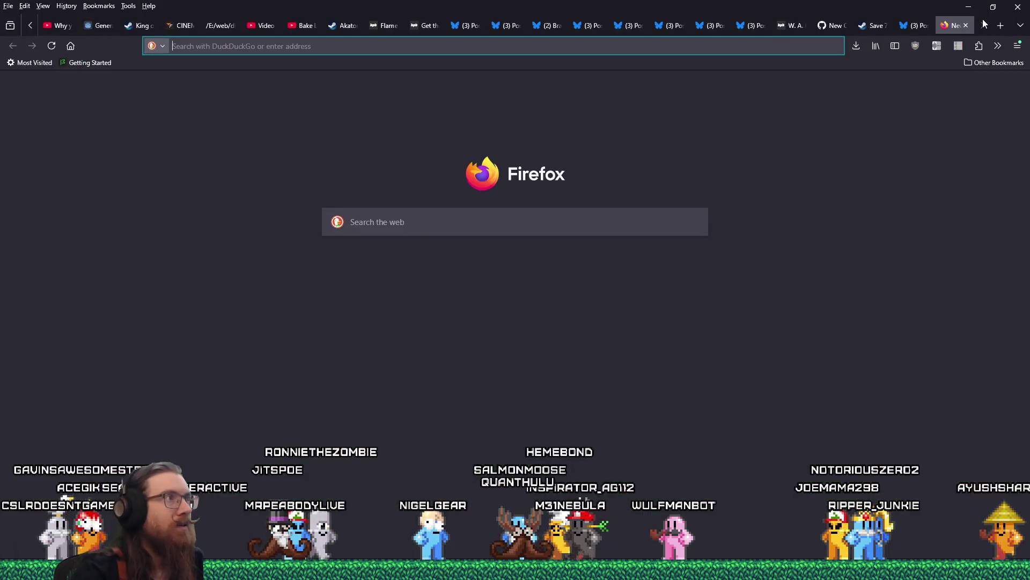
text(github.com/)
key(Return)
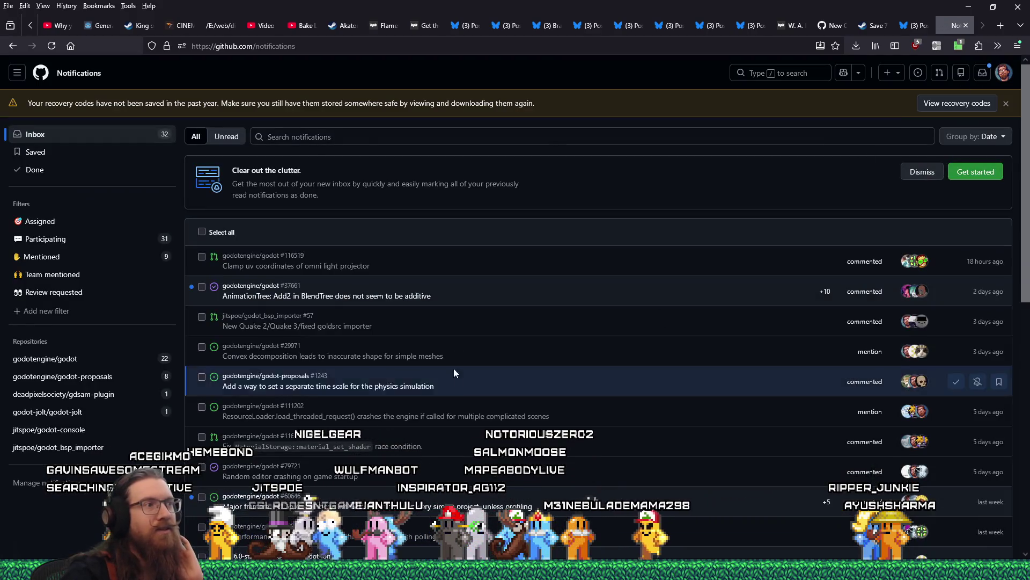
scroll(446, 287, down, 10)
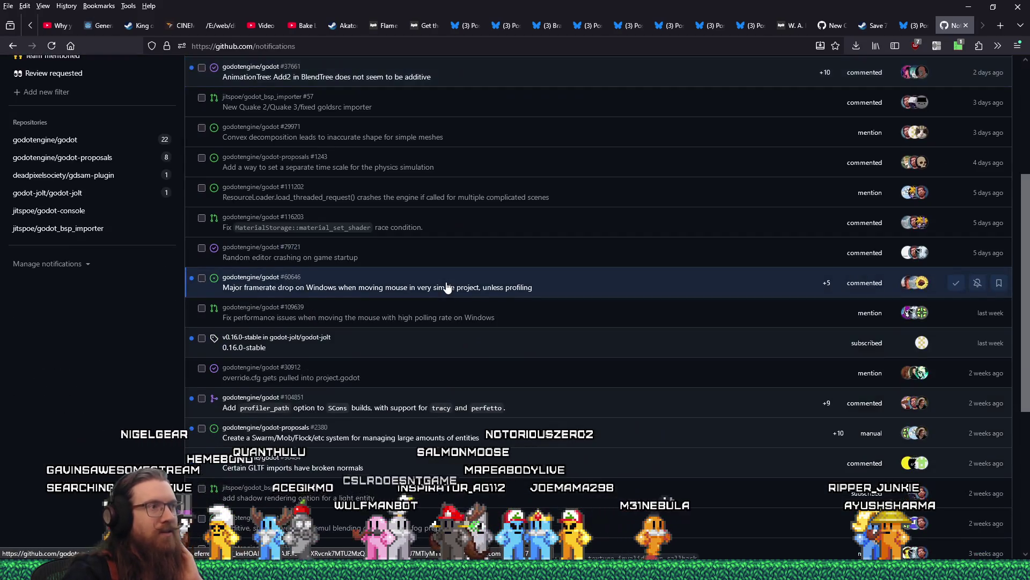
scroll(635, 403, up, 10)
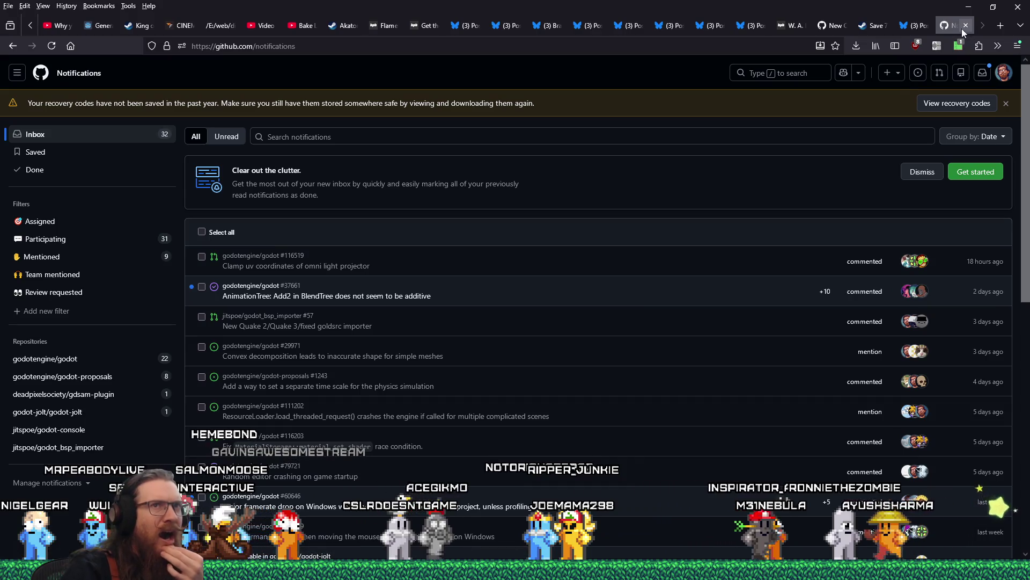
click(966, 26)
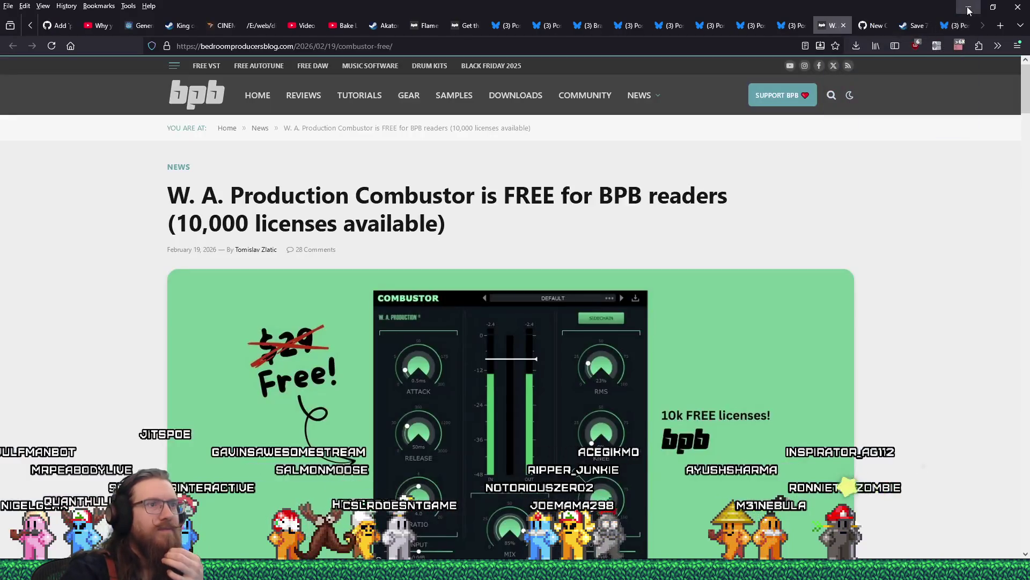
click(969, 9)
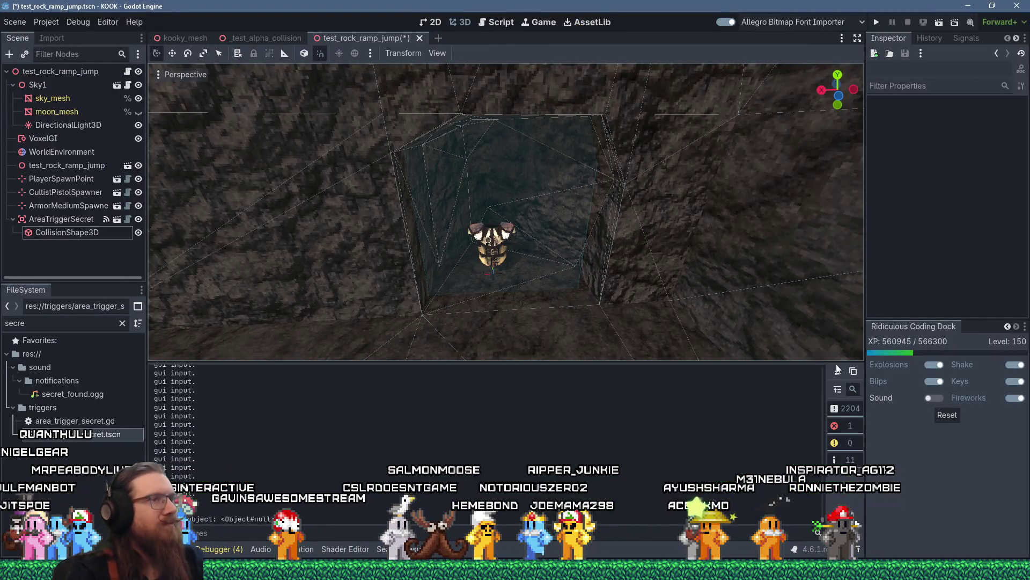
Step: Bring the Godot editor back into focus and run the project to playtest the level
key(alt+Tab)
key(alt+Tab)
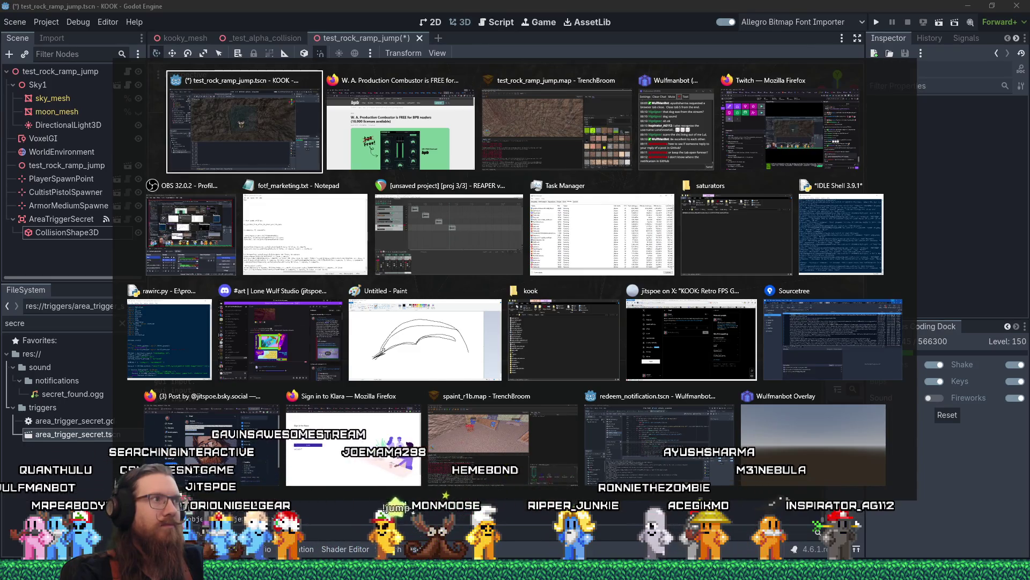
key(Tab)
key(Tab)
key(Tab)
key(Escape)
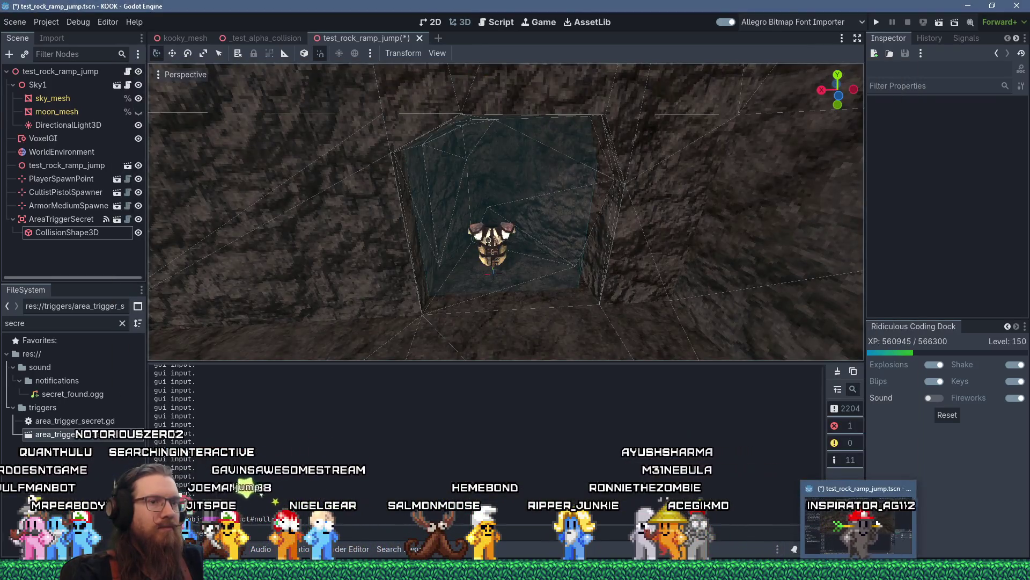
click(861, 532)
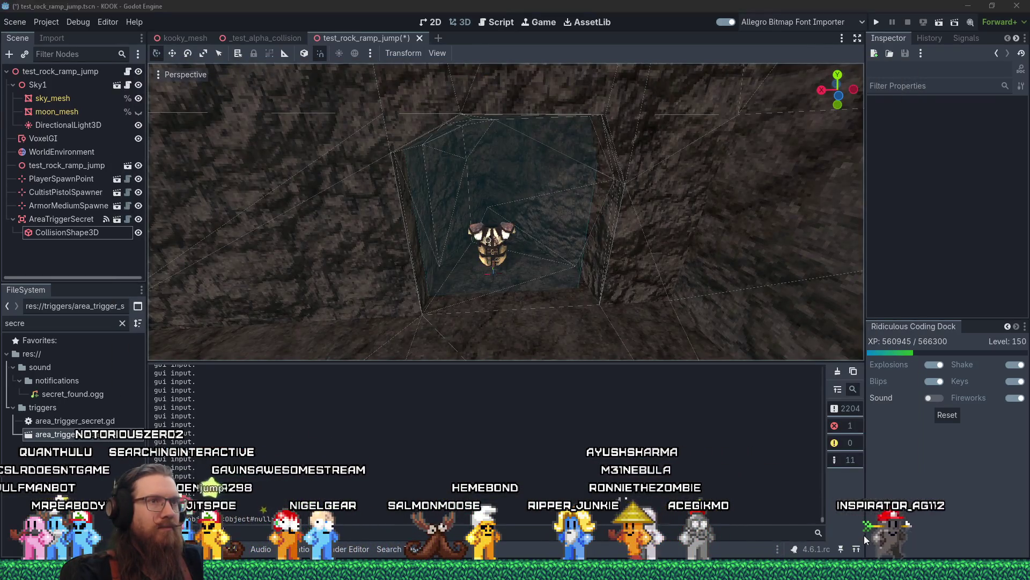
click(876, 23)
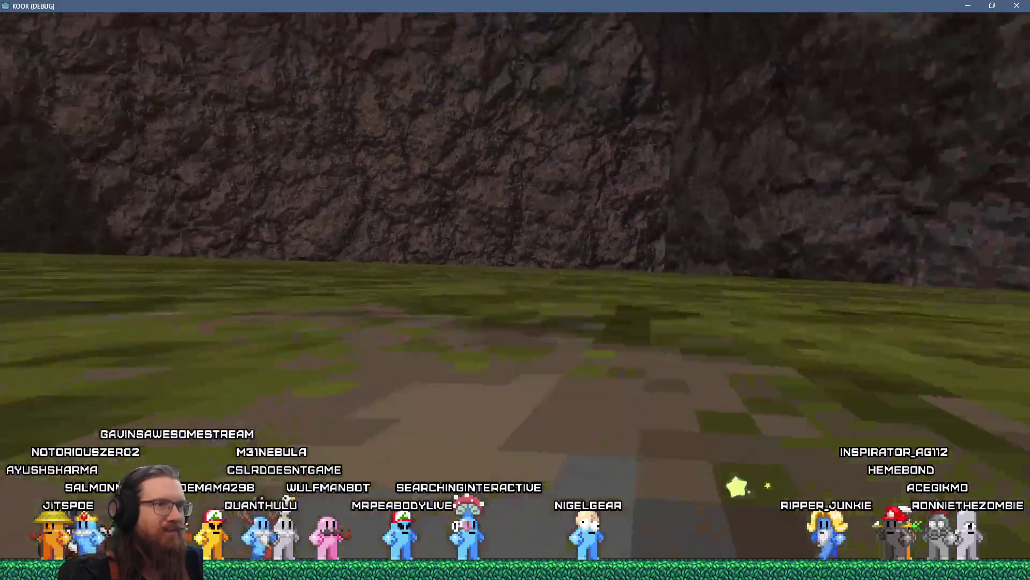
Step: Load test_rock_ramp_jump from the console and enable the HUD and FPS counter in UI Settings
key(grave)
key(Up)
key(Up)
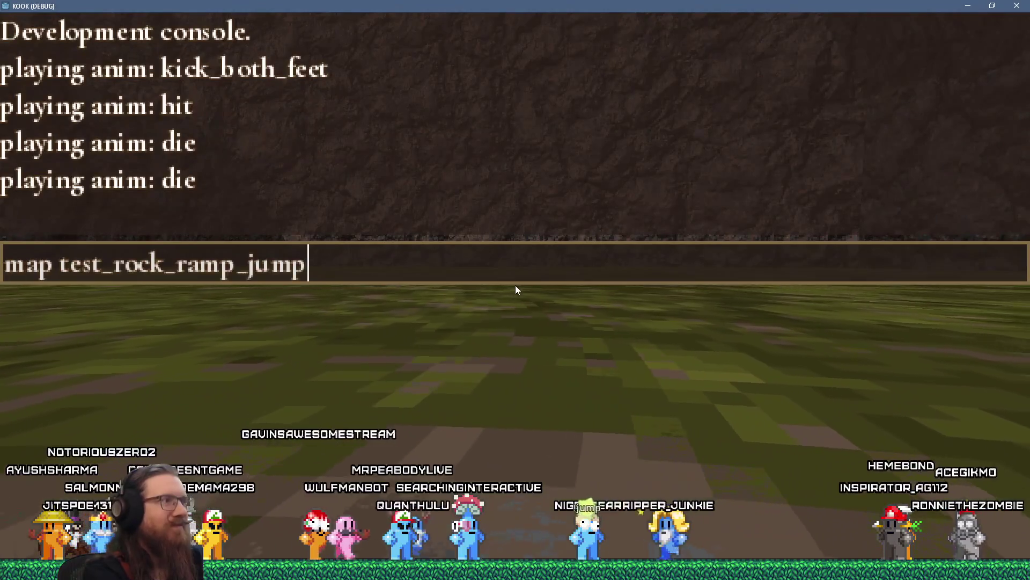
key(Return)
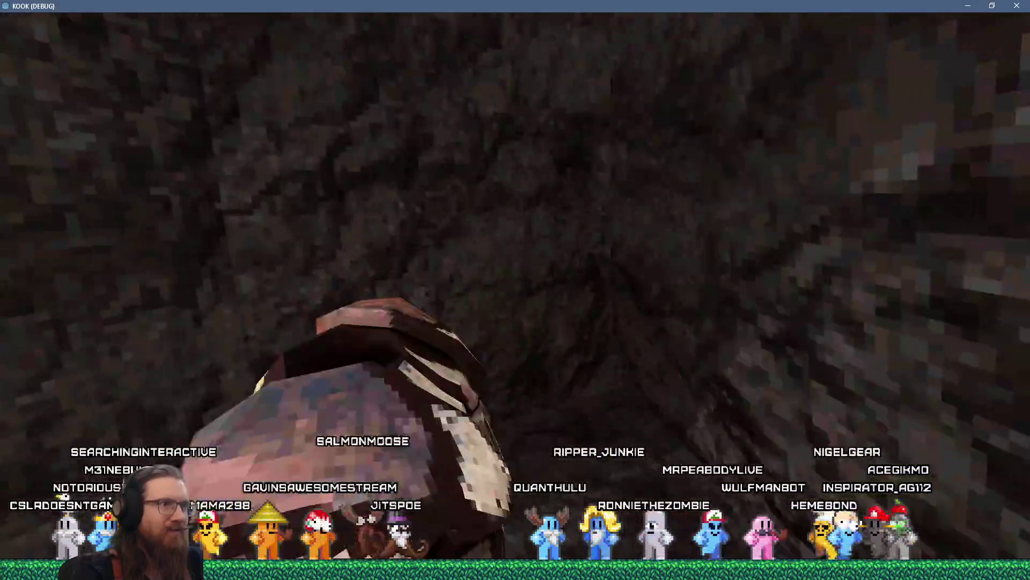
key(Escape)
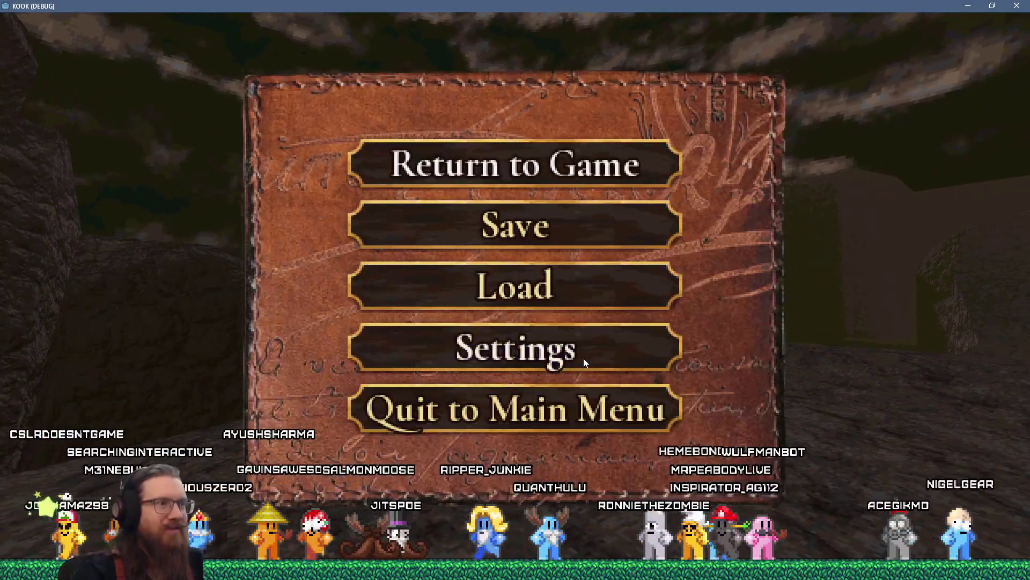
click(583, 354)
click(504, 274)
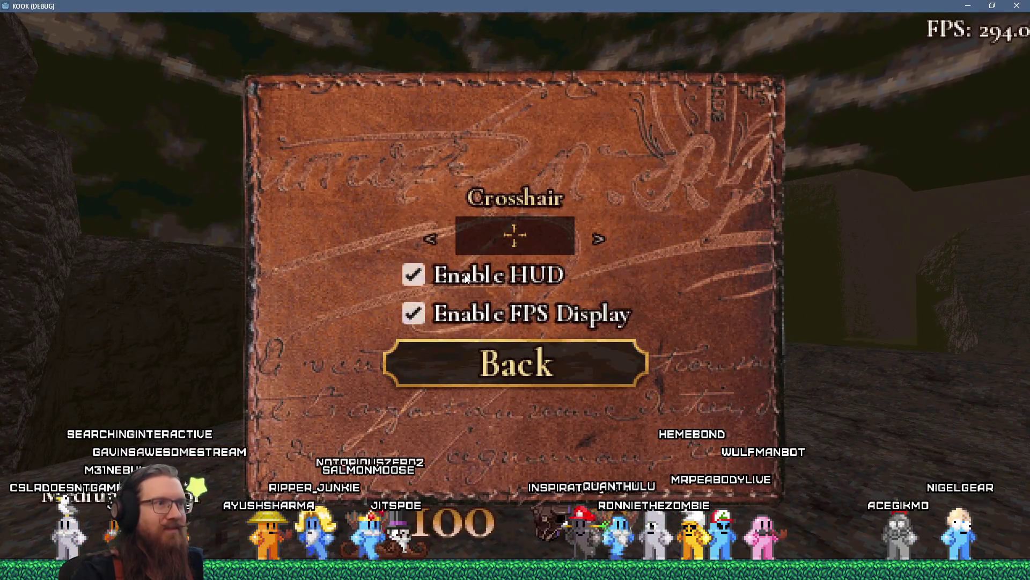
key(Escape)
key(Escape)
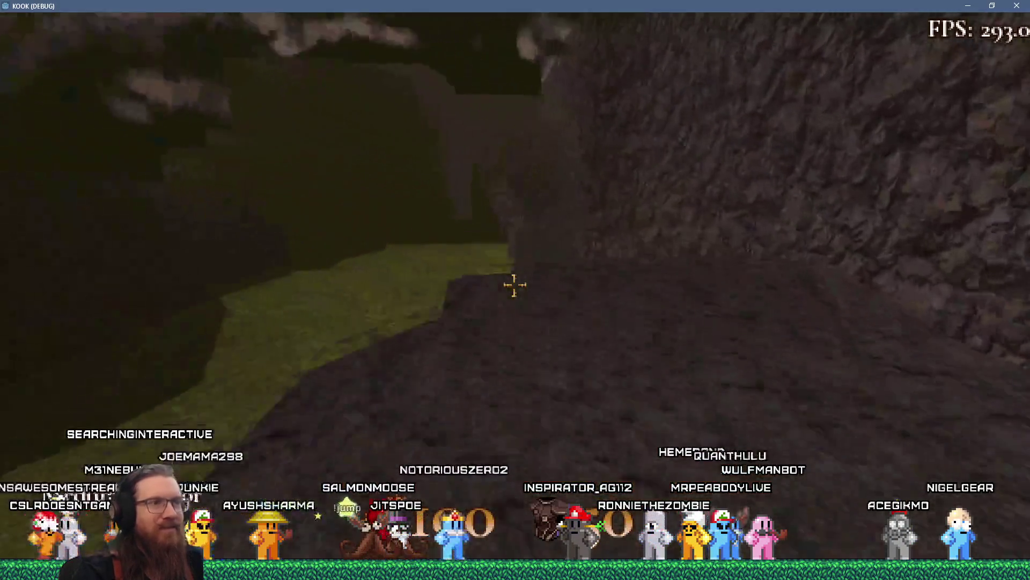
Step: Swing at the rock wall, reload the map, and walk over to the rock face
click(514, 285)
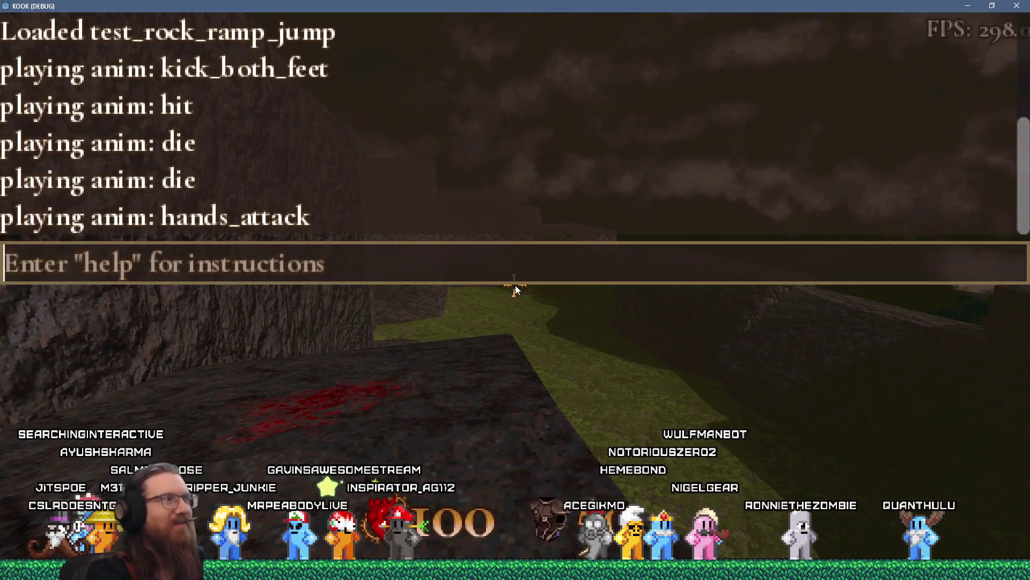
text(map test_rock_ramp_jump)
key(Return)
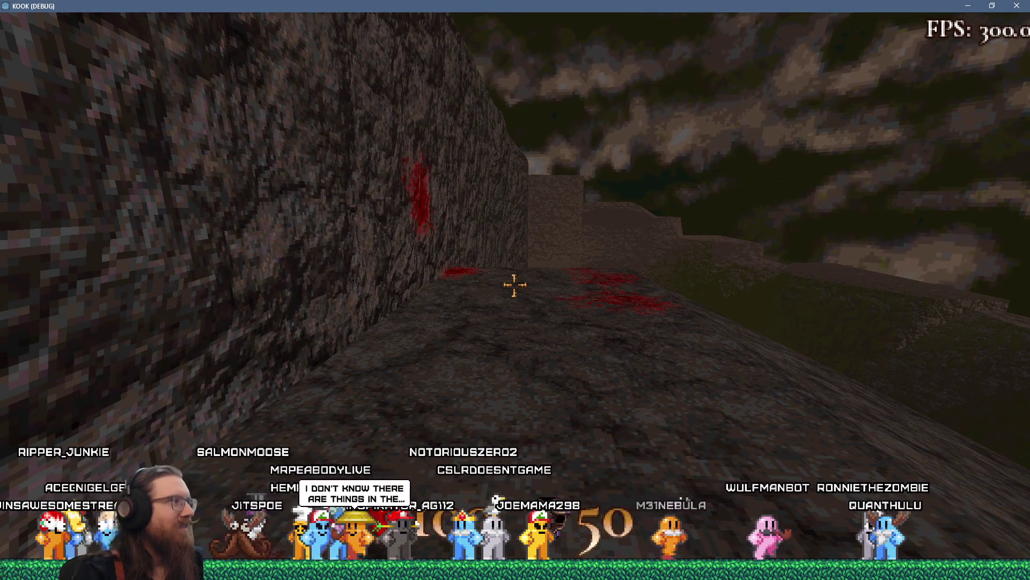
key(w)
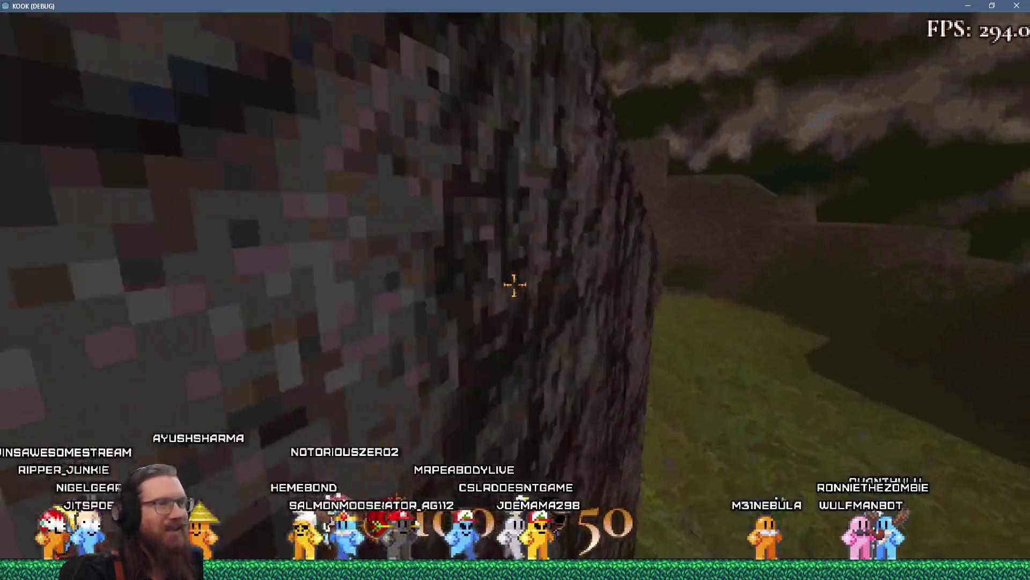
key(w)
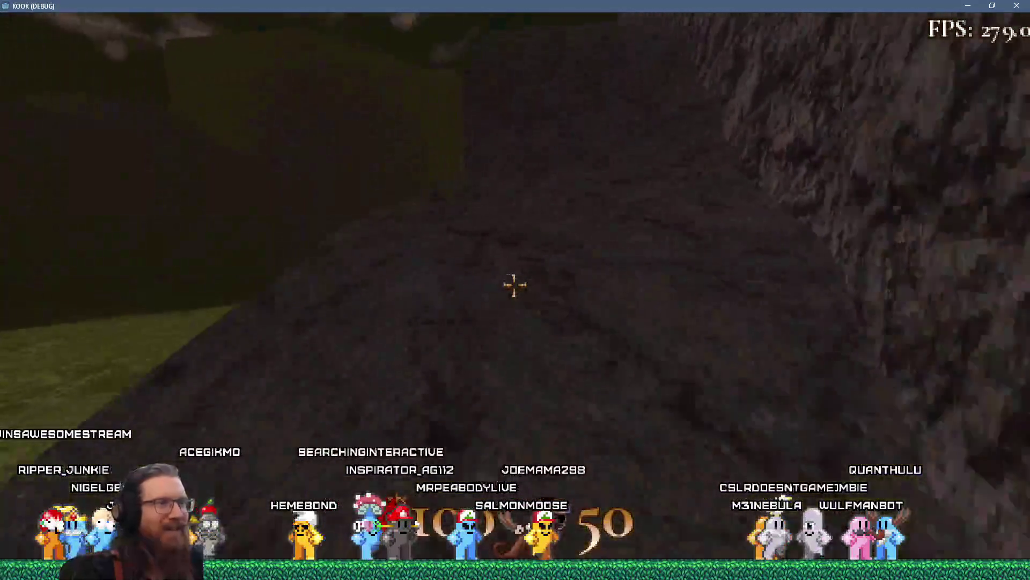
click(514, 285)
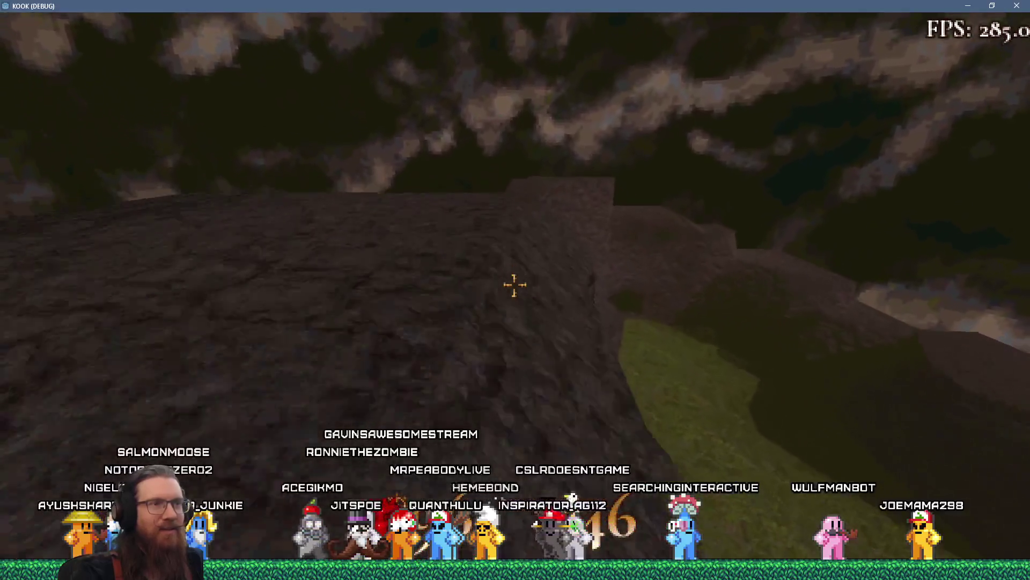
Step: Walk past the rock pillar along the path by the cliff wall, then open the console
key(w)
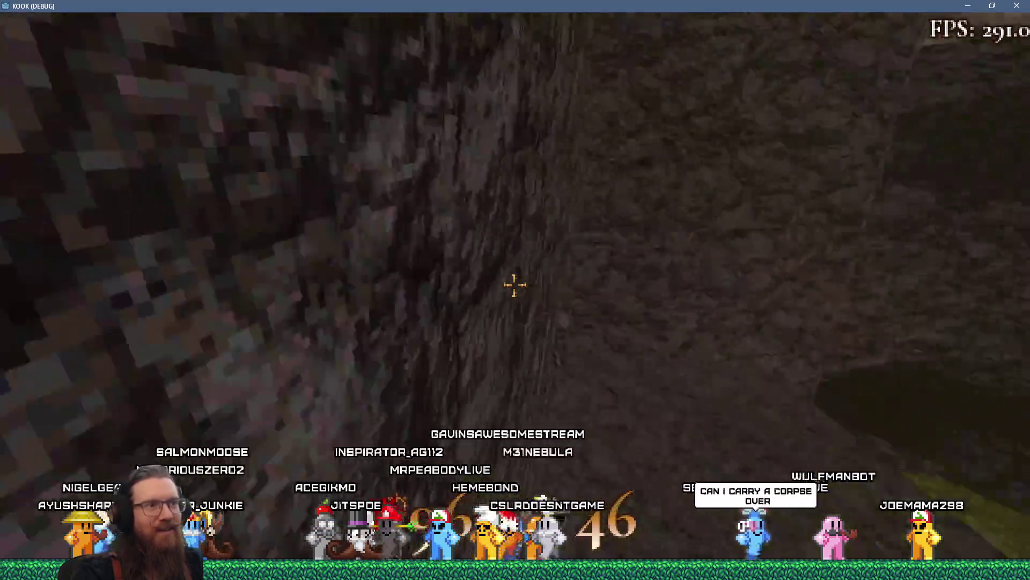
key(s)
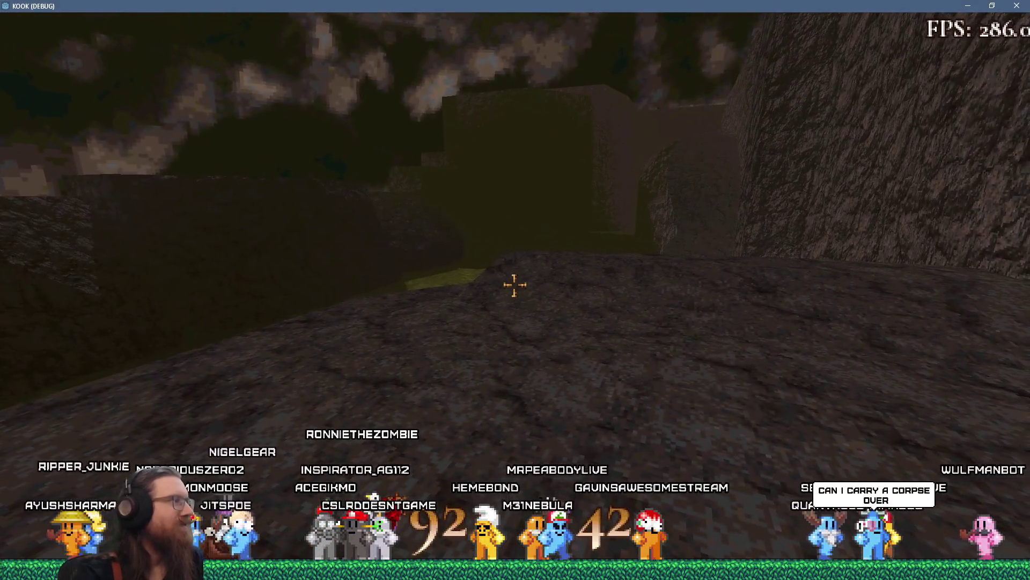
key(w)
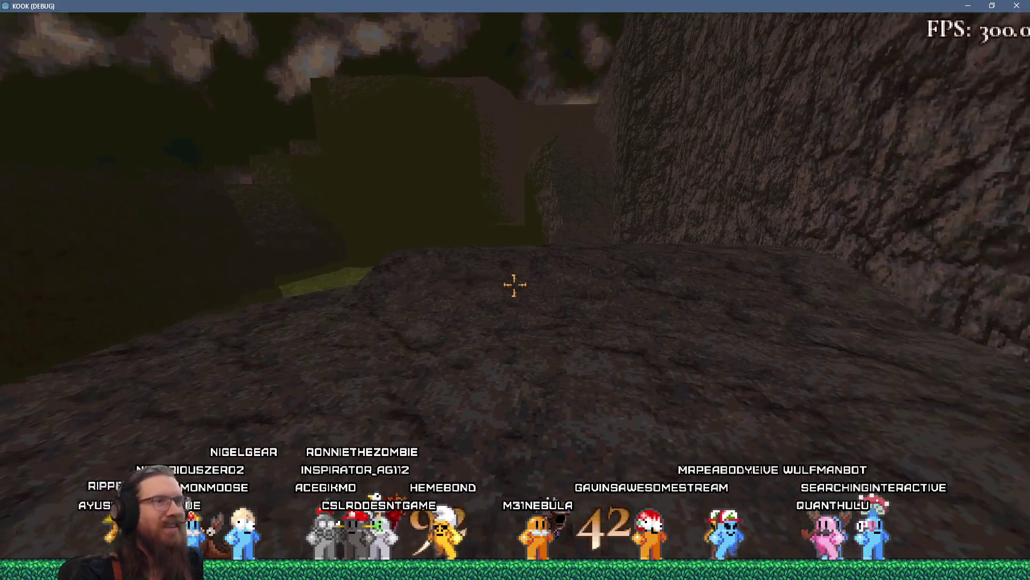
key(w)
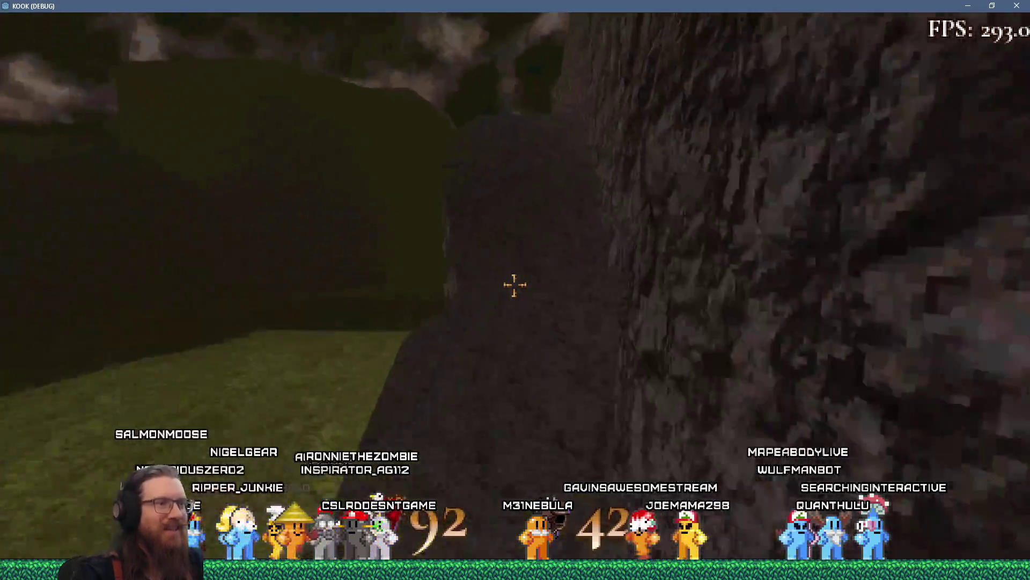
key(w)
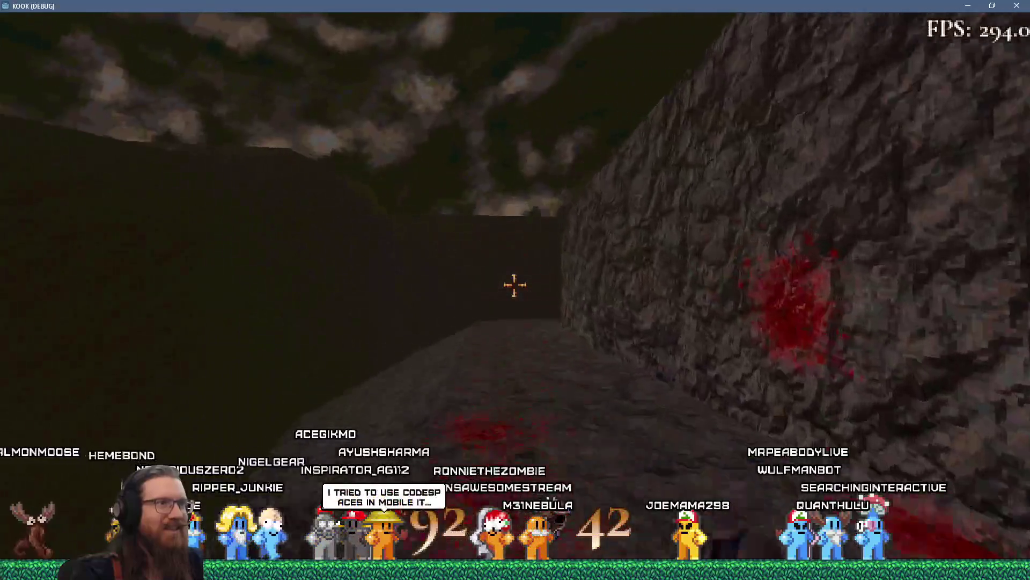
key(w)
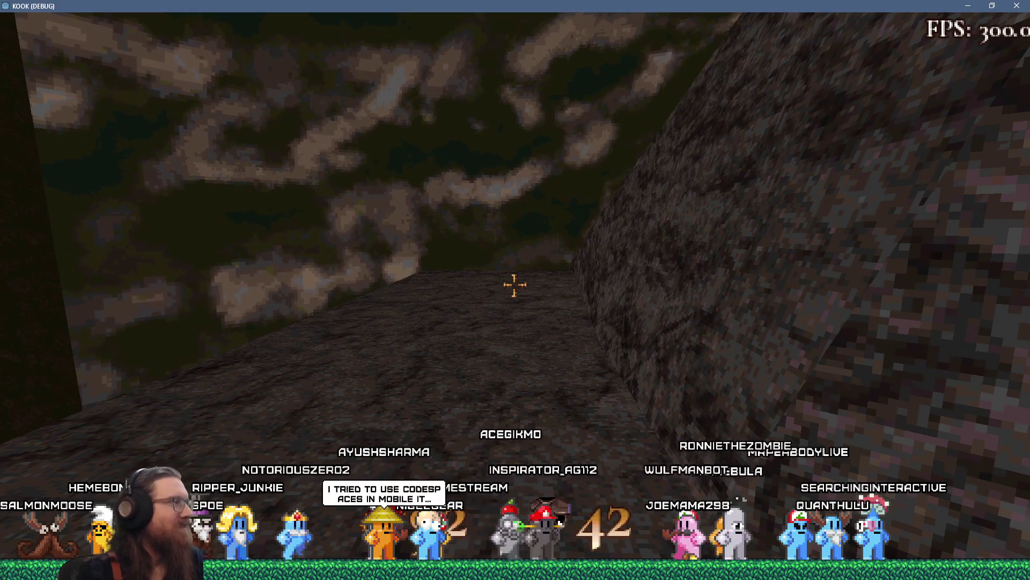
key(grave)
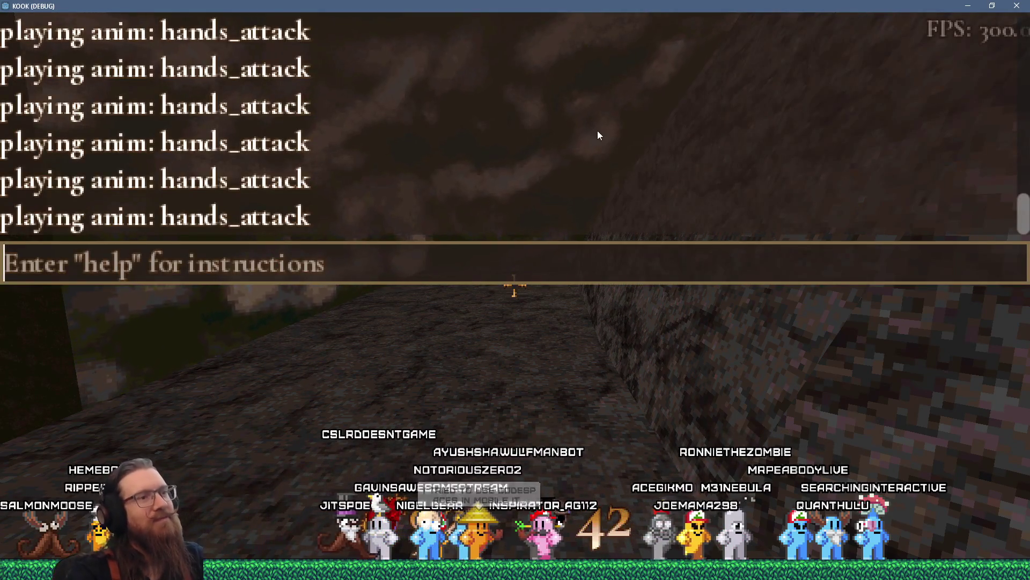
Step: Lower Music Volume in Sound Settings, then quit to the main menu and close the game
key(Escape)
click(515, 348)
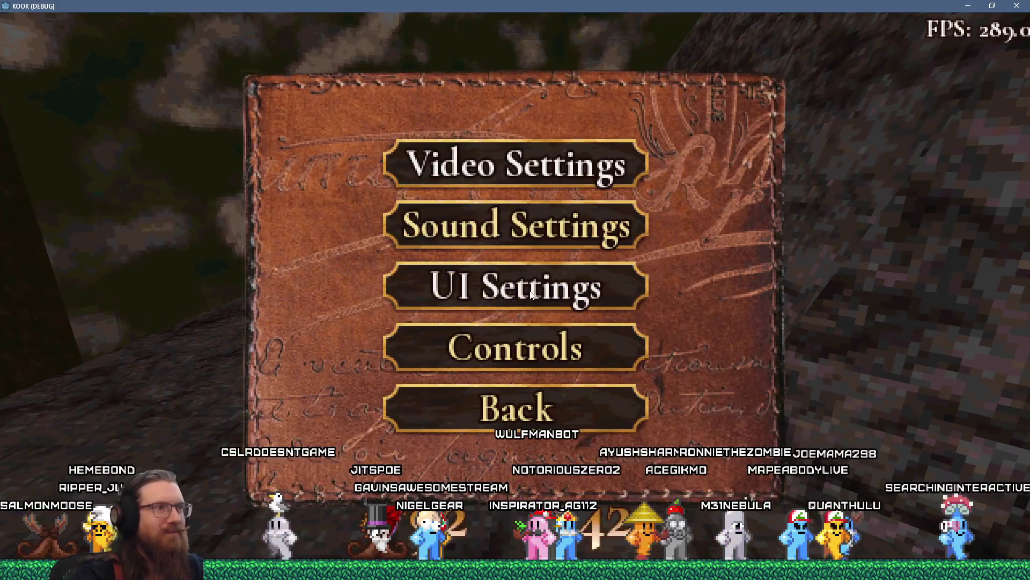
click(519, 217)
drag(485, 368, 437, 368)
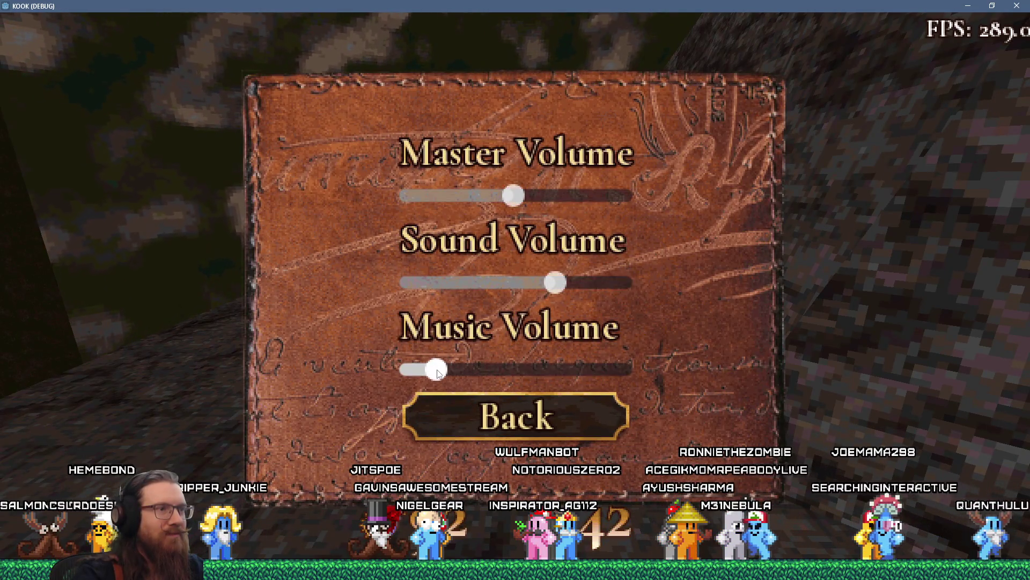
key(Escape)
key(Escape)
key(Escape)
key(Escape)
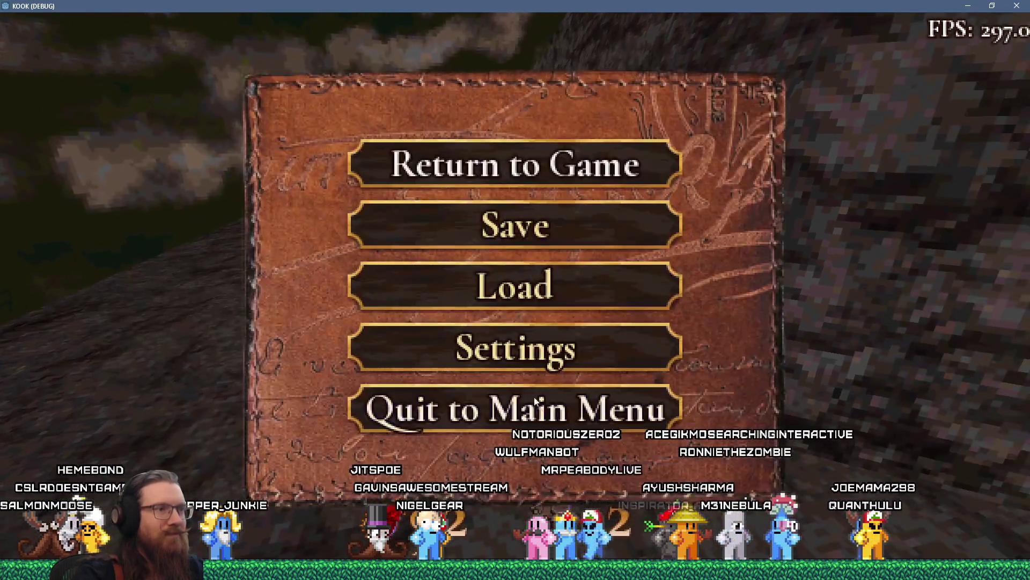
click(585, 408)
click(595, 391)
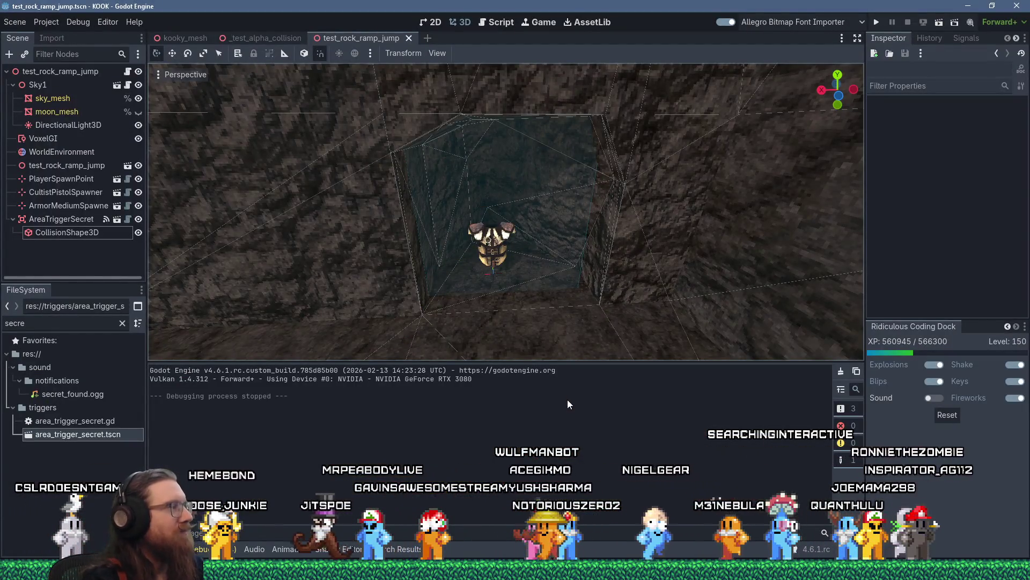
Step: Orbit and zoom the 3D view away from the secret trigger to look over the rock ramp terrain
mouse_move(567, 399)
mouse_down()
mouse_move(517, 237)
mouse_move(707, 259)
mouse_move(655, 249)
mouse_up()
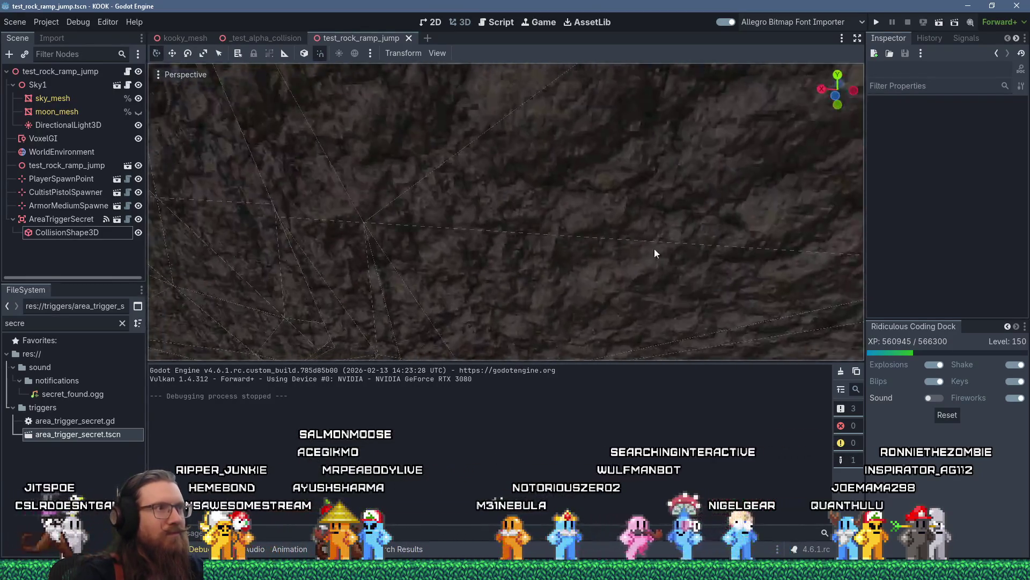
scroll(655, 249, down, 5)
scroll(617, 249, down, 3)
scroll(558, 231, down, 3)
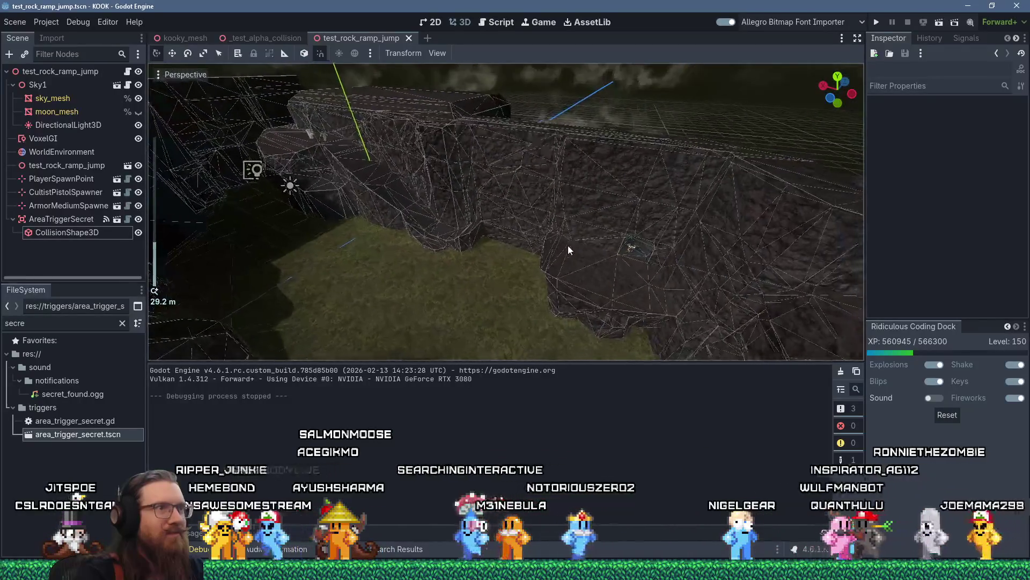
scroll(704, 273, up, 5)
scroll(601, 253, up, 4)
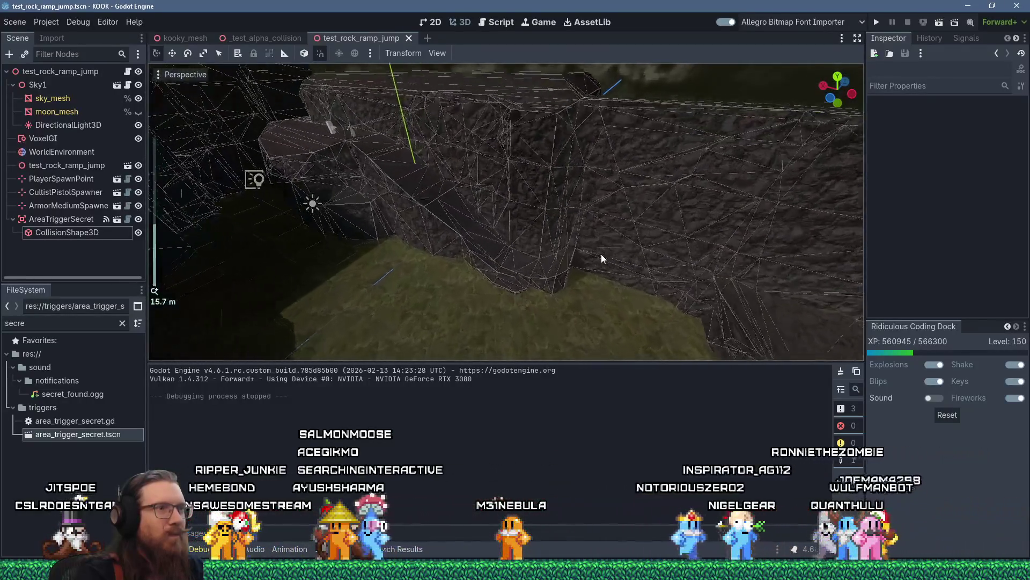
scroll(503, 243, down, 6)
mouse_move(503, 243)
mouse_down()
mouse_move(442, 247)
mouse_move(536, 233)
mouse_move(597, 200)
mouse_move(537, 236)
mouse_up()
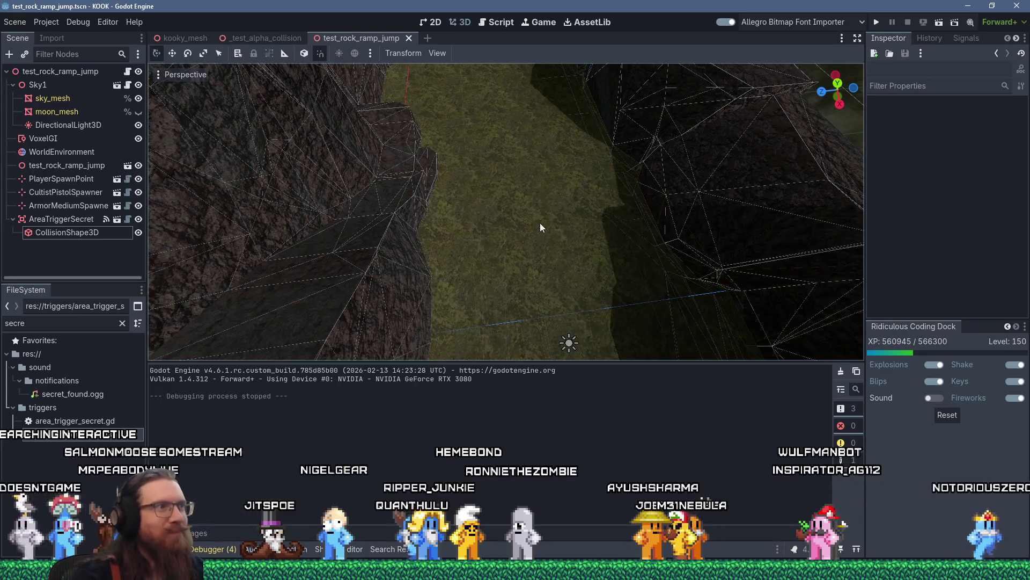
mouse_move(536, 191)
mouse_down()
mouse_move(606, 230)
mouse_move(629, 228)
mouse_move(468, 230)
mouse_move(590, 217)
mouse_move(665, 226)
mouse_move(643, 202)
mouse_move(674, 208)
mouse_move(748, 276)
mouse_move(788, 268)
mouse_move(675, 289)
mouse_move(485, 253)
mouse_up()
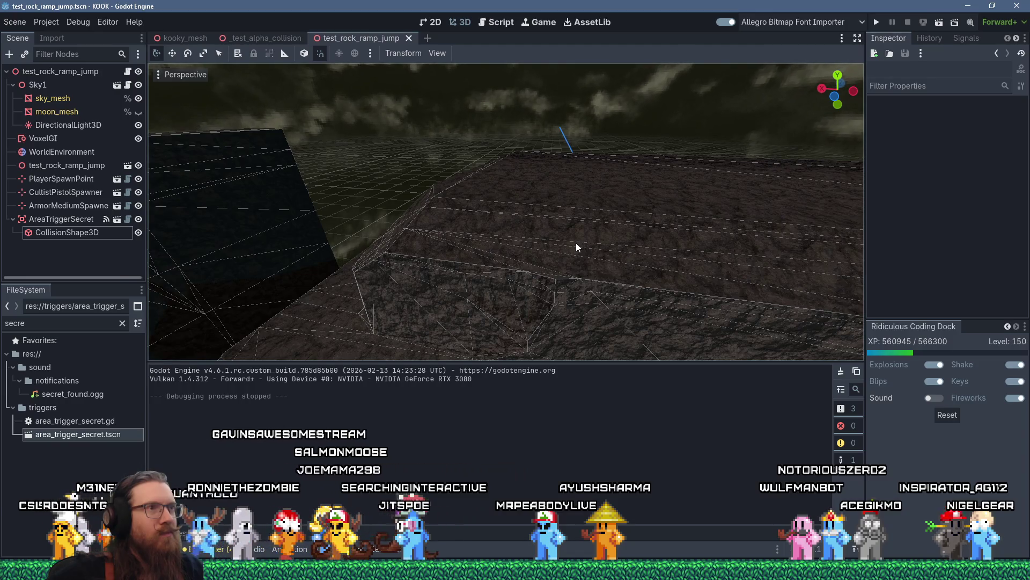
Step: Fly the 3D view along the ramp toward the cultist, past the corridor, then swing close to the rock
key(super+Tab)
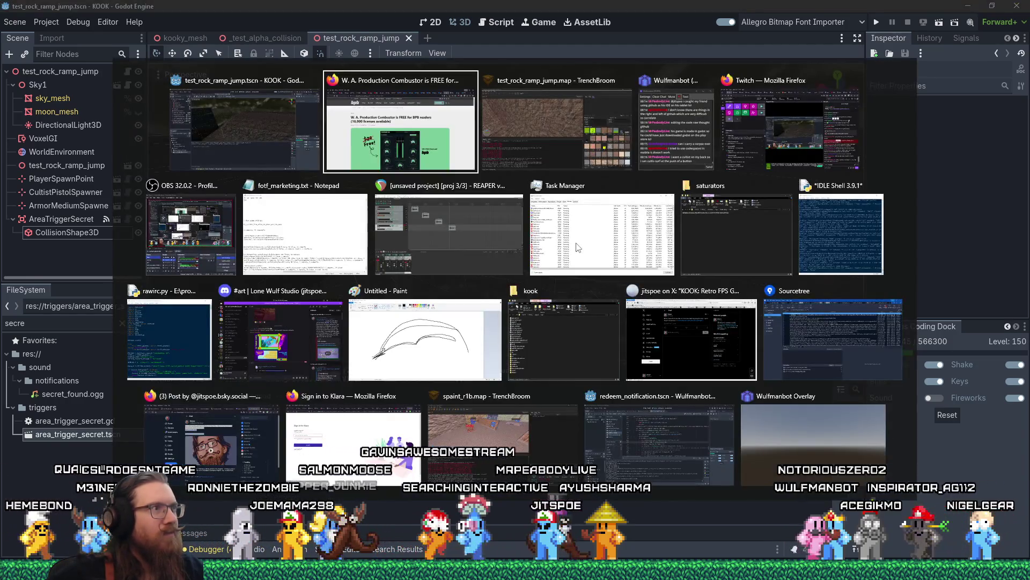
key(Escape)
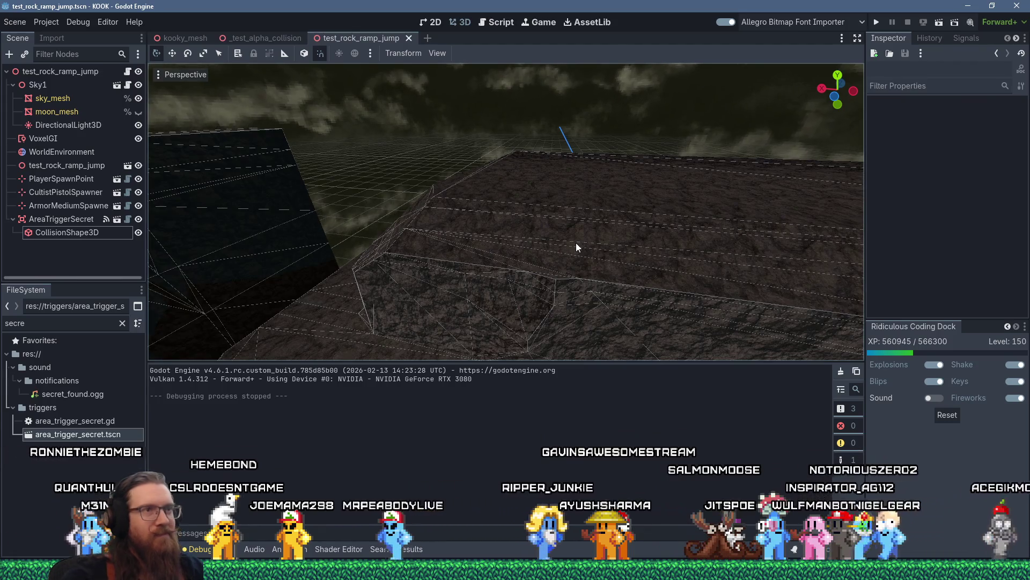
scroll(591, 265, down, 5)
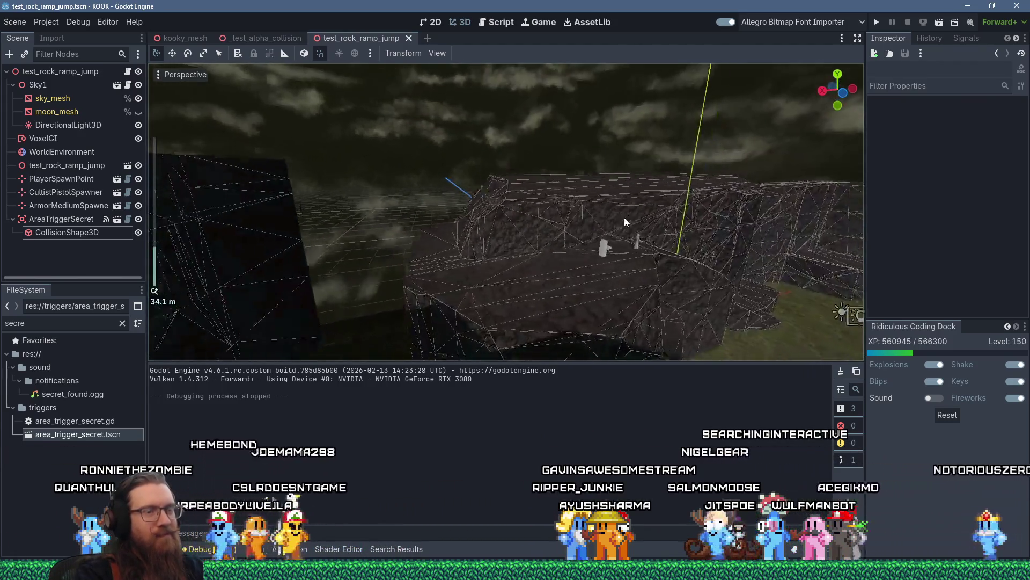
scroll(547, 214, down, 3)
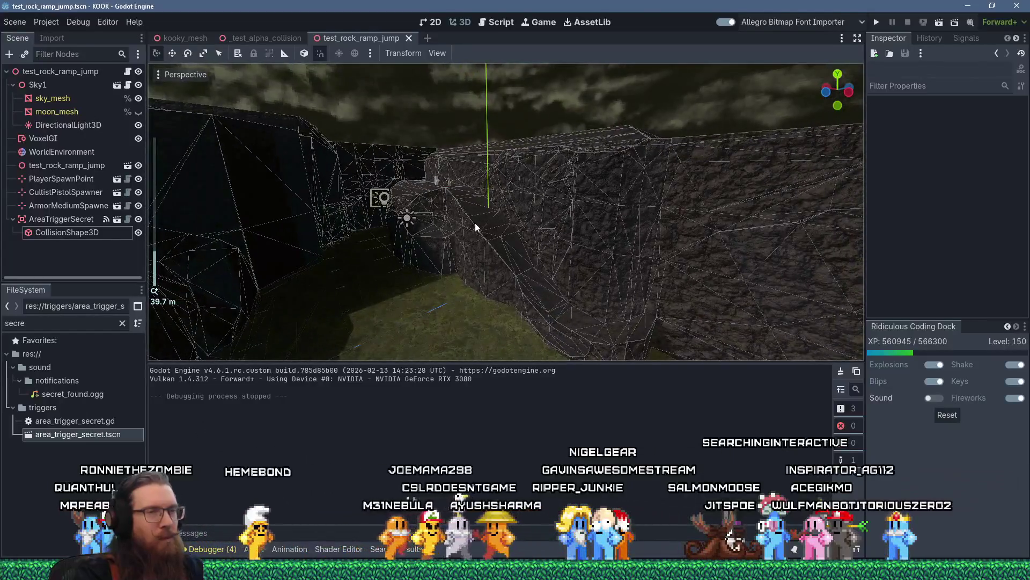
scroll(479, 226, down, 1)
mouse_move(436, 224)
mouse_down()
mouse_move(358, 215)
mouse_move(630, 254)
mouse_move(557, 254)
mouse_up()
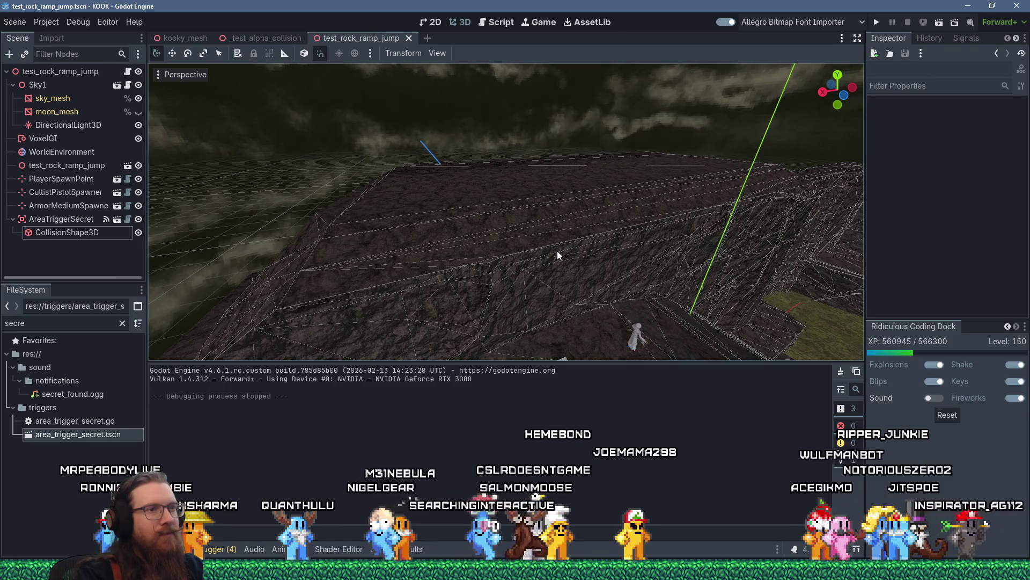
scroll(557, 250, up, 8)
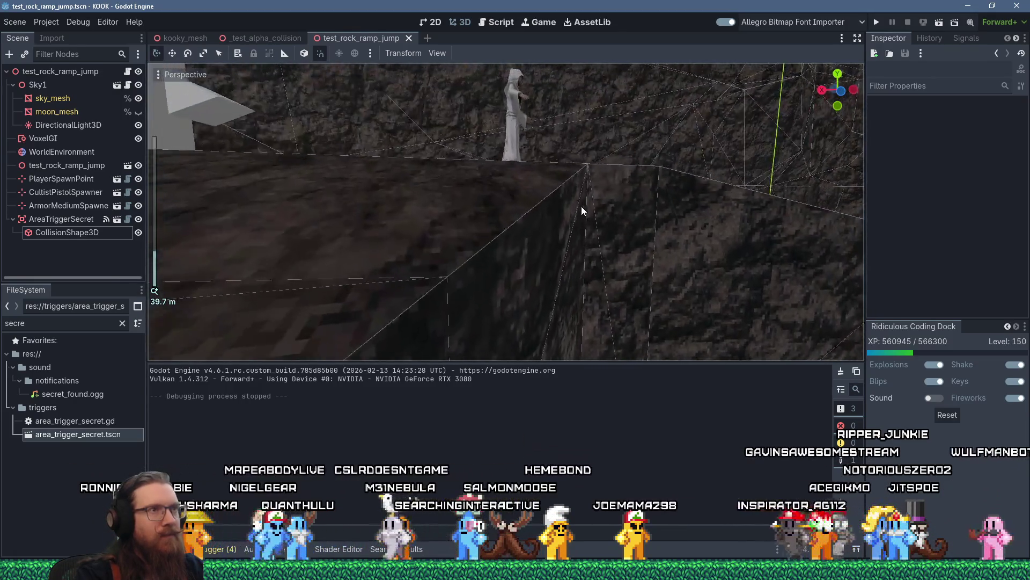
mouse_move(581, 206)
mouse_down()
mouse_move(645, 198)
mouse_move(604, 192)
mouse_move(730, 188)
mouse_move(611, 194)
mouse_move(556, 179)
mouse_move(603, 201)
mouse_move(609, 218)
mouse_move(650, 204)
mouse_up()
key(w)
key(w)
key(w)
key(a)
key(w)
key(a)
mouse_move(586, 204)
mouse_down()
mouse_move(695, 184)
mouse_move(552, 177)
mouse_move(514, 166)
mouse_move(598, 167)
mouse_move(511, 154)
mouse_up()
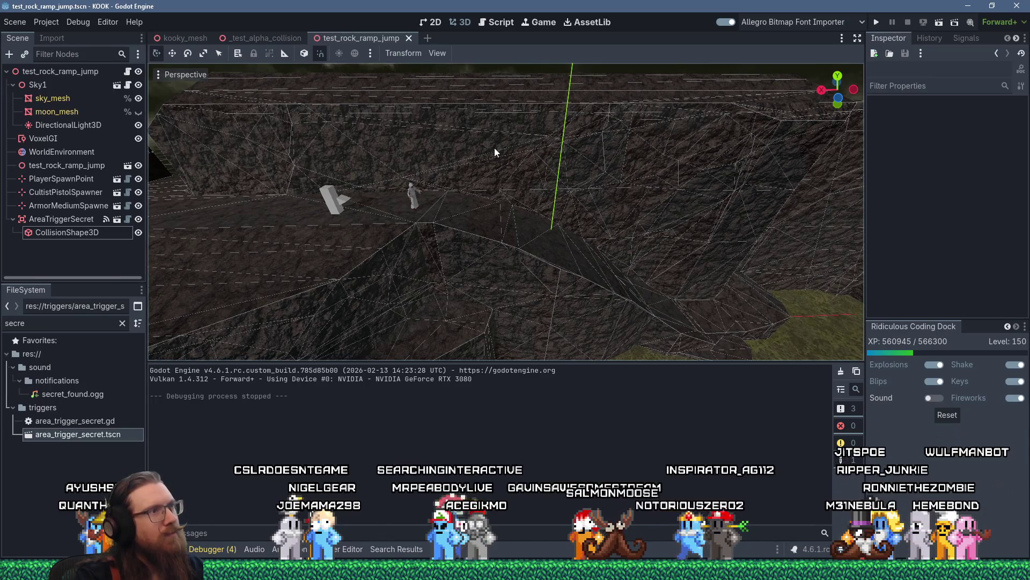
Step: Orbit the view around the ramp, then start the KOOK debug build with Run Project
mouse_move(362, 180)
mouse_down()
mouse_move(540, 177)
mouse_move(491, 197)
mouse_up()
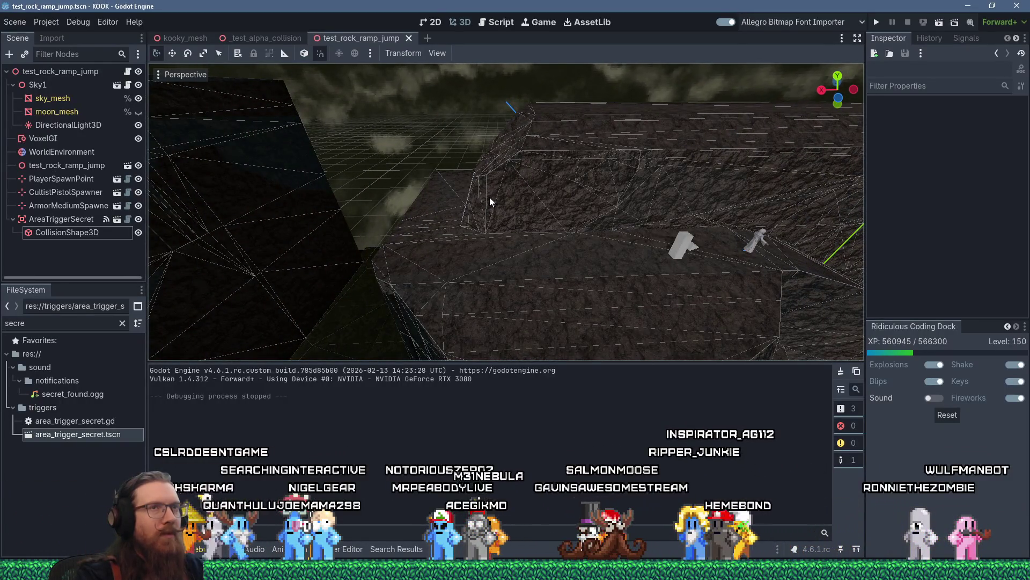
click(877, 24)
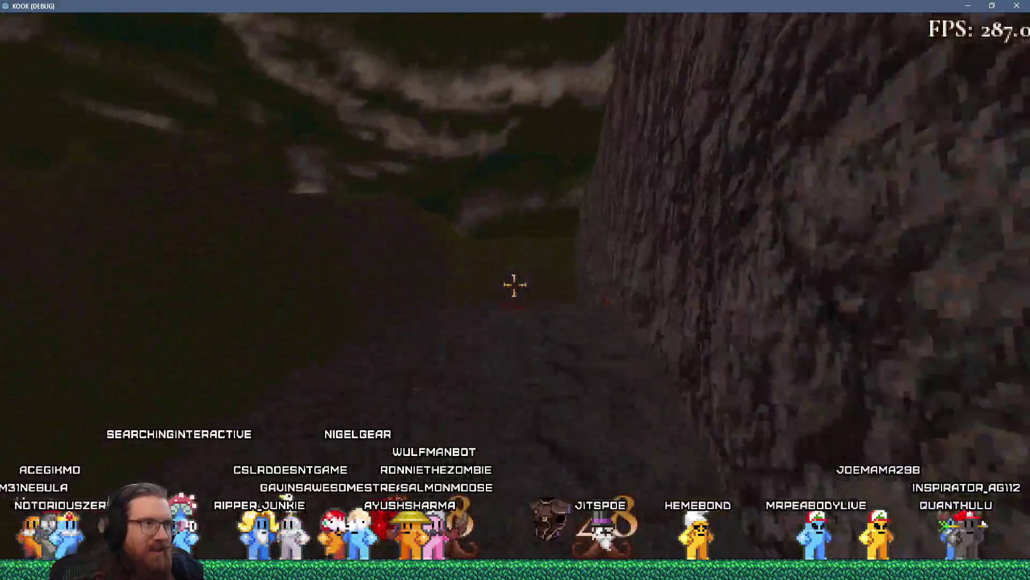
Step: Walk along the rocky path past the cliff, across the grass, and up the slope
key(w)
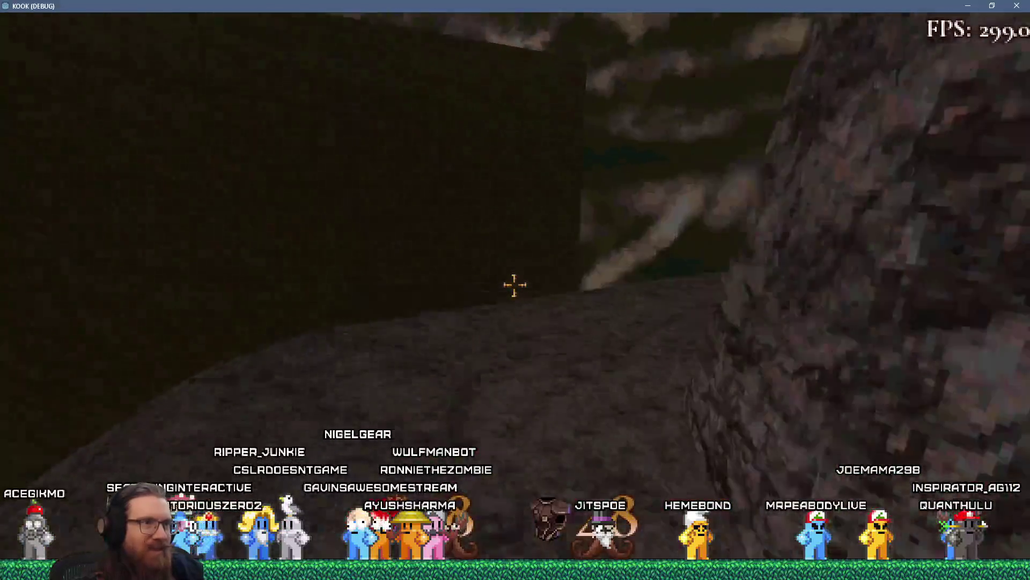
key(w)
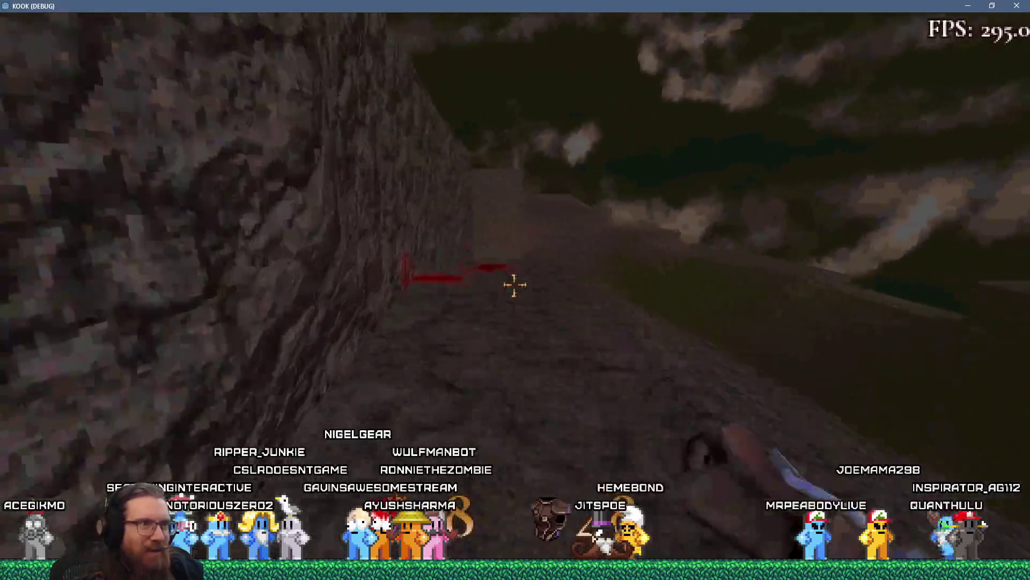
key(w)
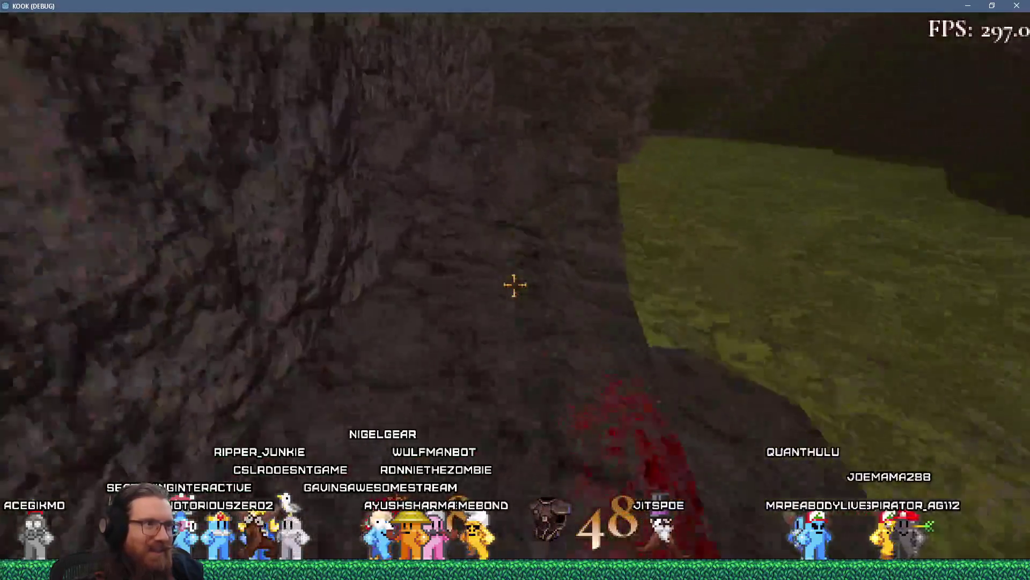
key(w)
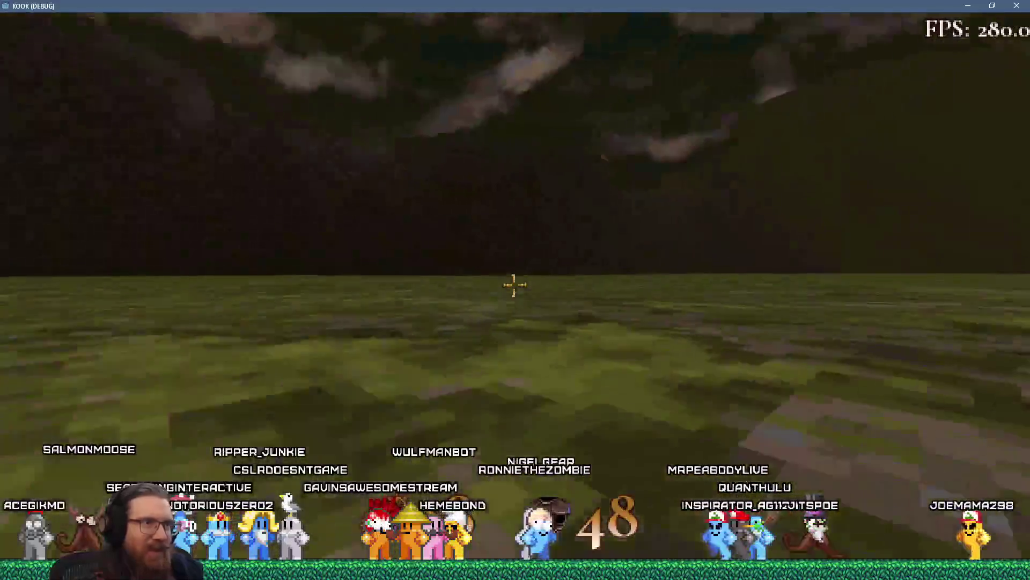
key(w)
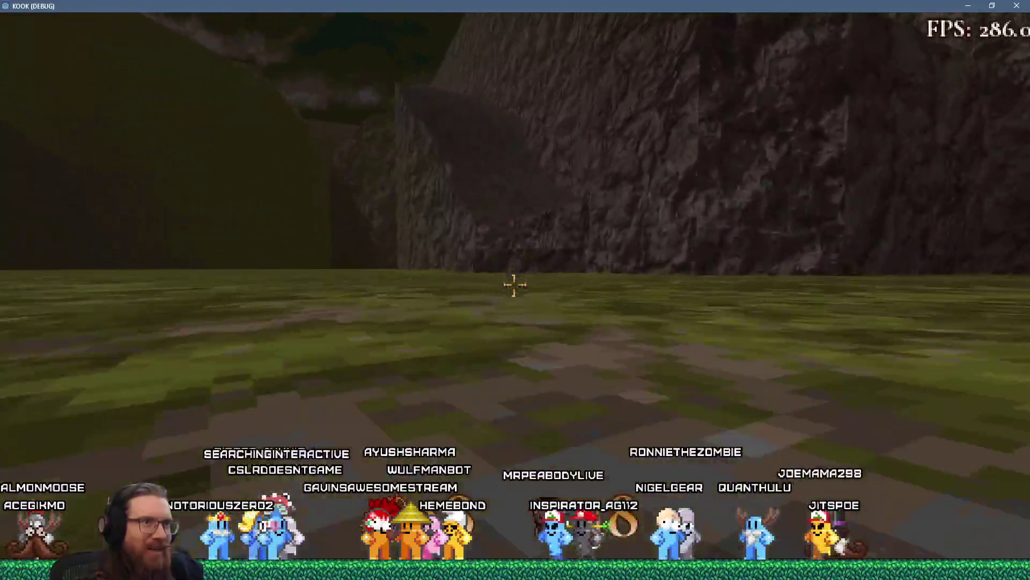
key(w)
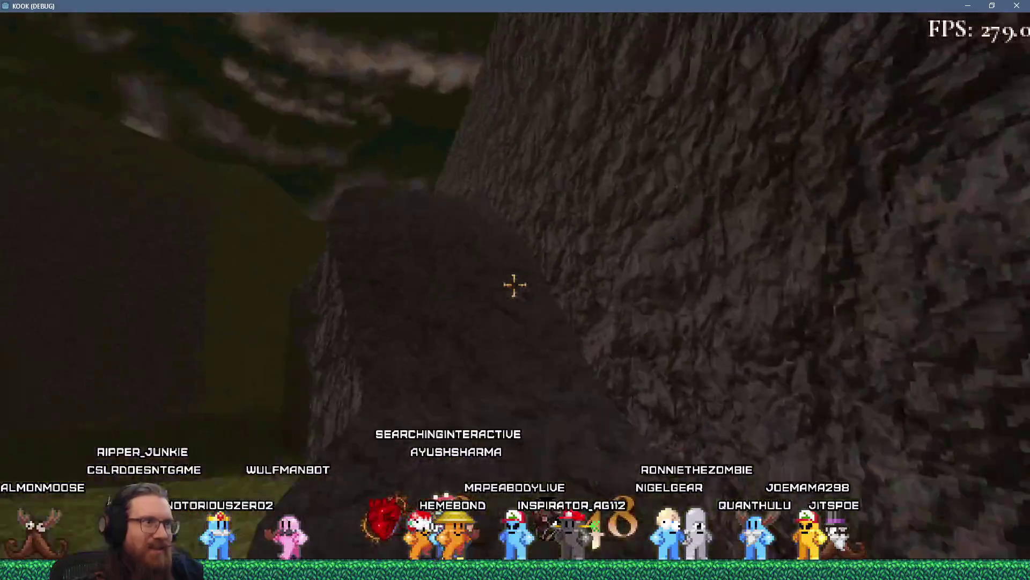
key(w)
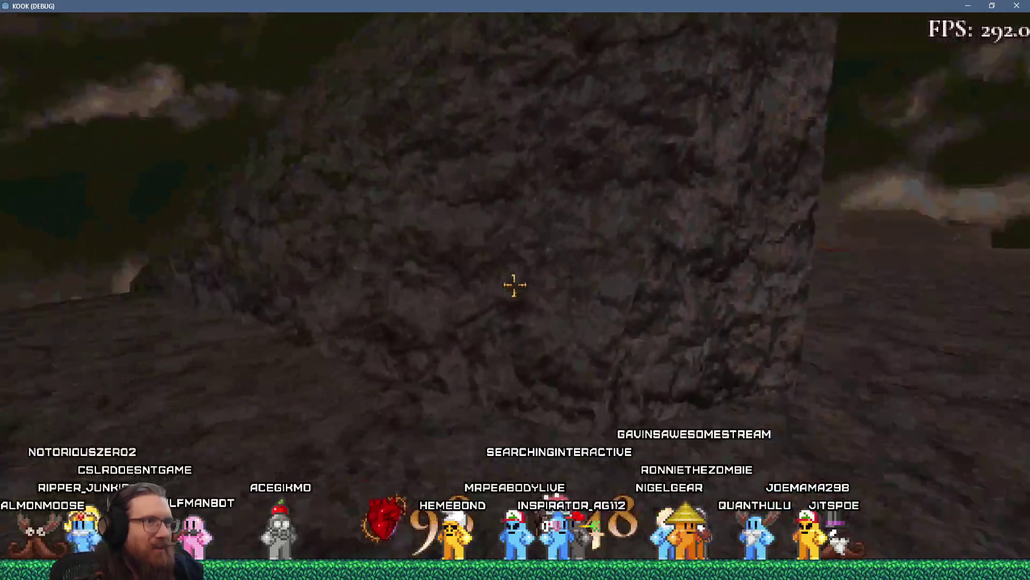
Step: Enter 'quit' in the developer console to close the game
key(grave)
text(quit)
key(Return)
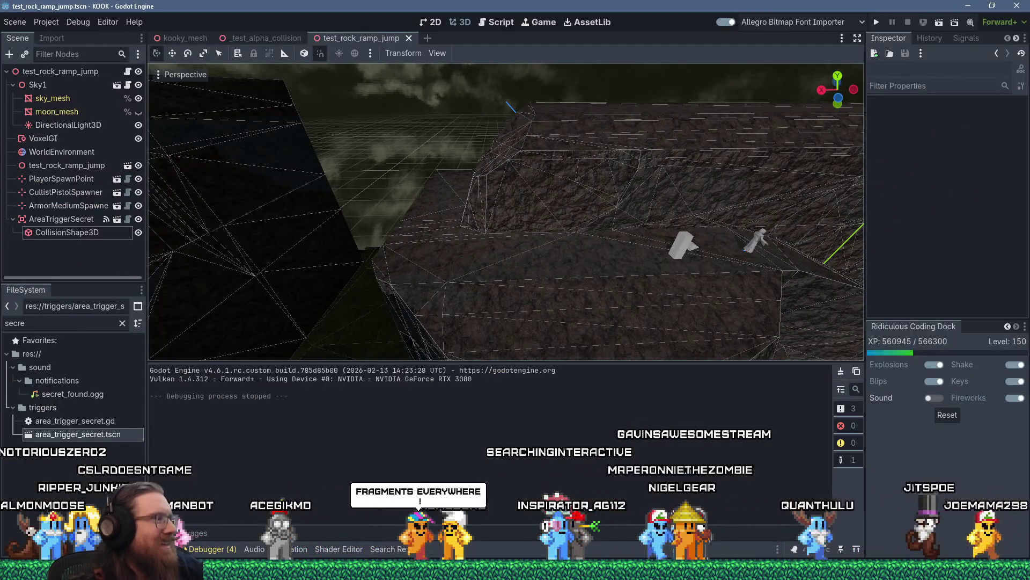
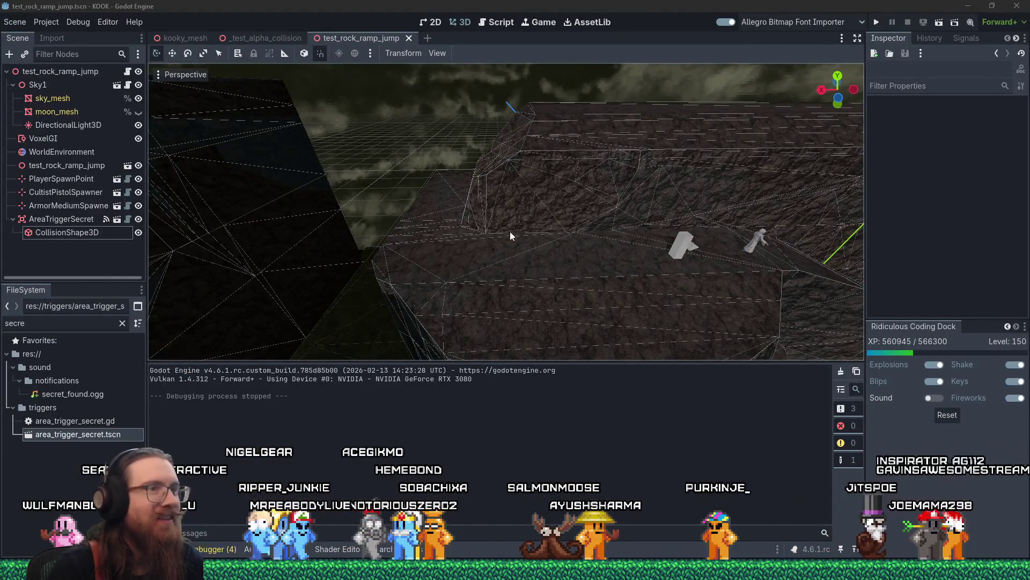
Step: Orbit the viewport down close onto the rock ramp and wall
scroll(539, 228, down, 3)
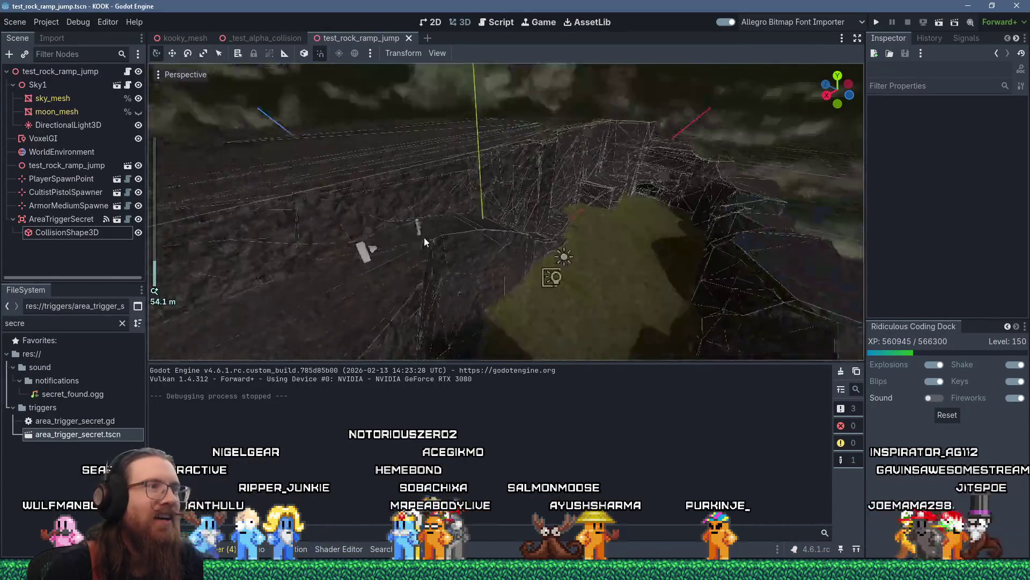
scroll(433, 238, up, 3)
mouse_move(531, 228)
mouse_down()
mouse_move(559, 236)
mouse_move(499, 225)
mouse_move(477, 236)
mouse_up()
mouse_move(471, 228)
mouse_down()
mouse_move(440, 230)
mouse_move(399, 279)
mouse_move(452, 232)
mouse_up()
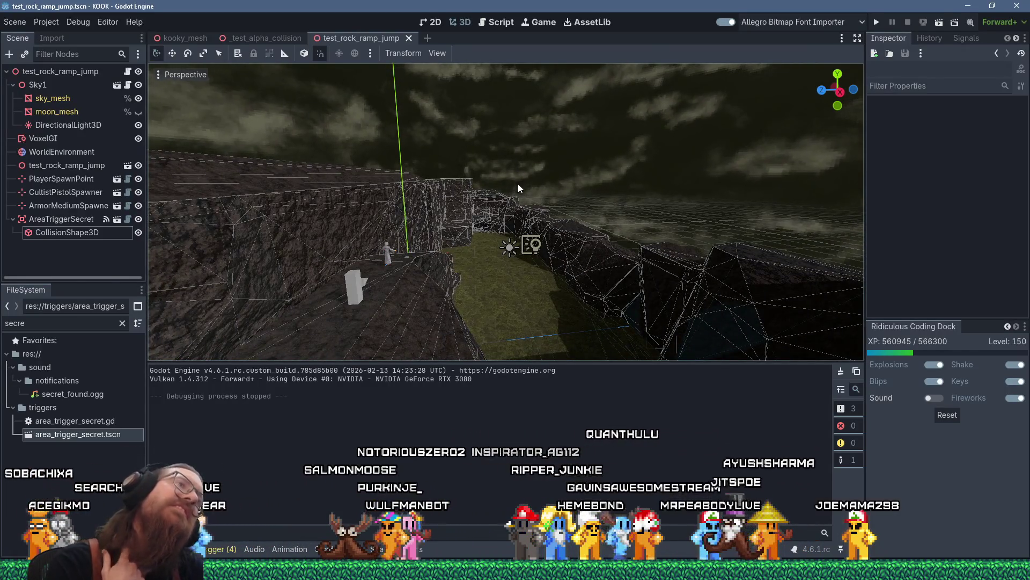
drag(583, 179, 520, 201)
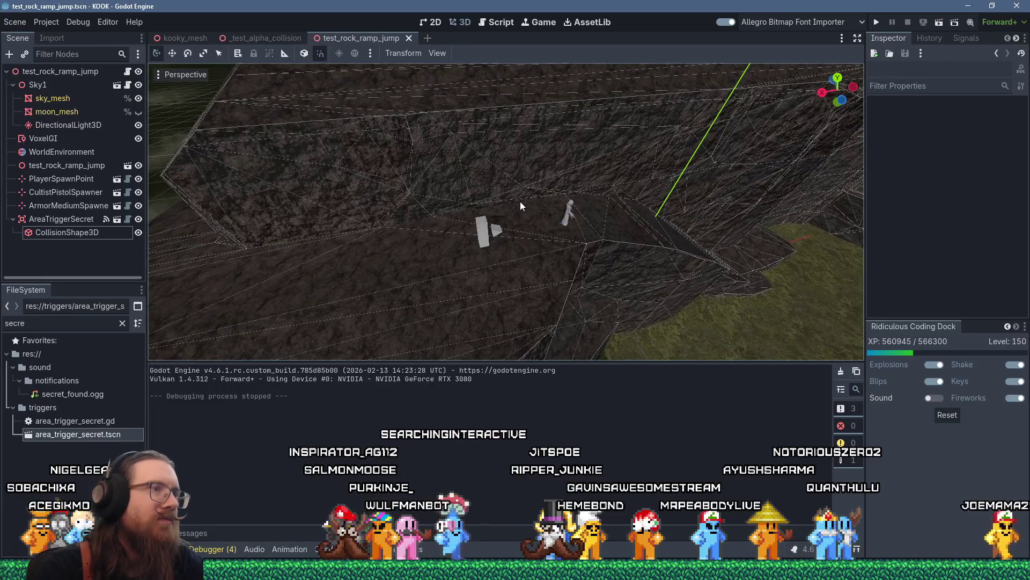
Step: Select the PlayerSpawnPoint to inspect its spawner settings, then filter files for 'revol spawn'
click(487, 230)
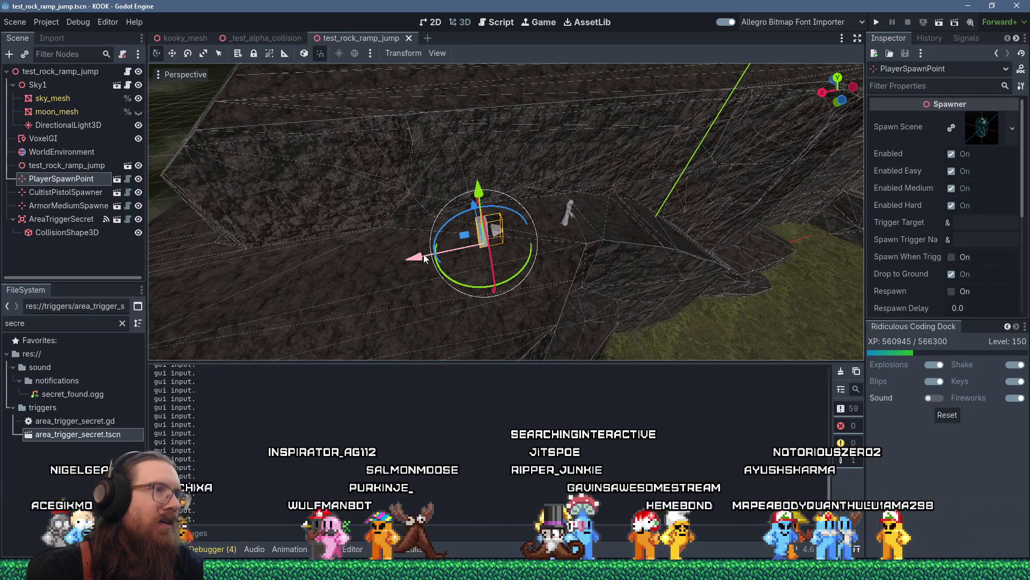
mouse_move(424, 258)
mouse_down()
mouse_move(489, 248)
mouse_move(637, 266)
mouse_up()
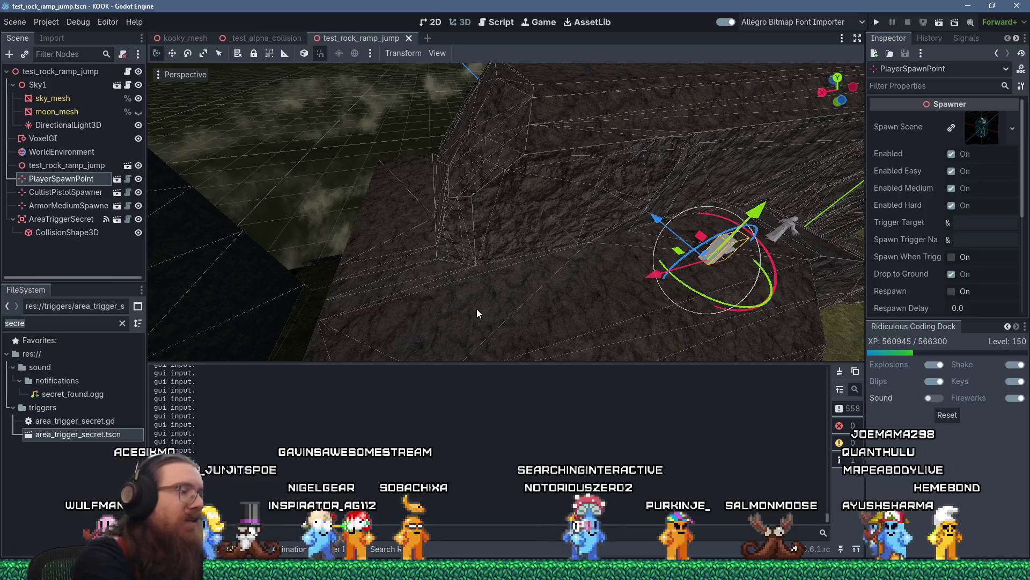
text(revol spawn)
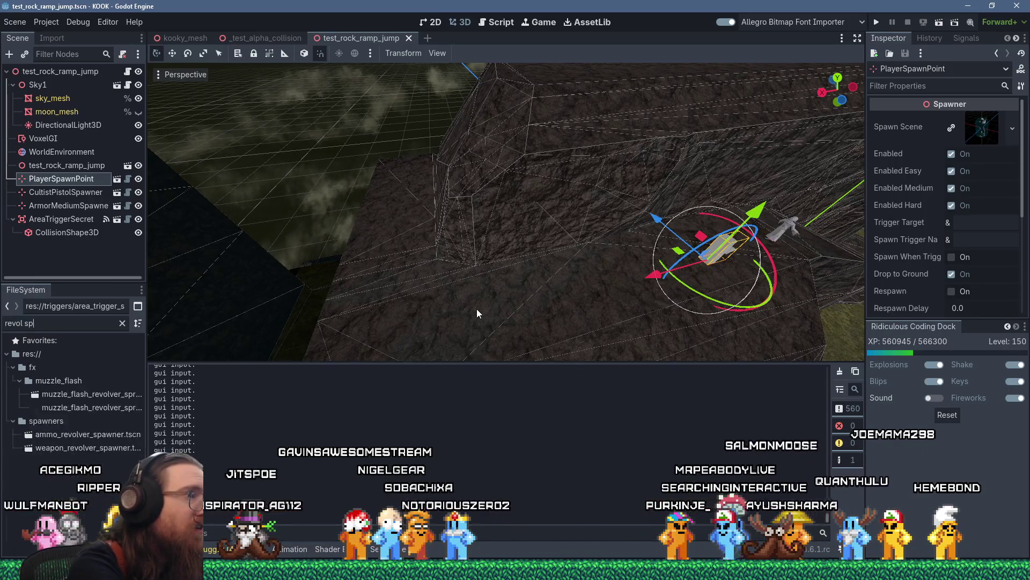
Step: Place a weapon_revolver_spawner.tscn instance onto the rock ramp
mouse_move(126, 394)
mouse_down()
mouse_move(484, 350)
mouse_move(468, 306)
mouse_move(413, 303)
mouse_up()
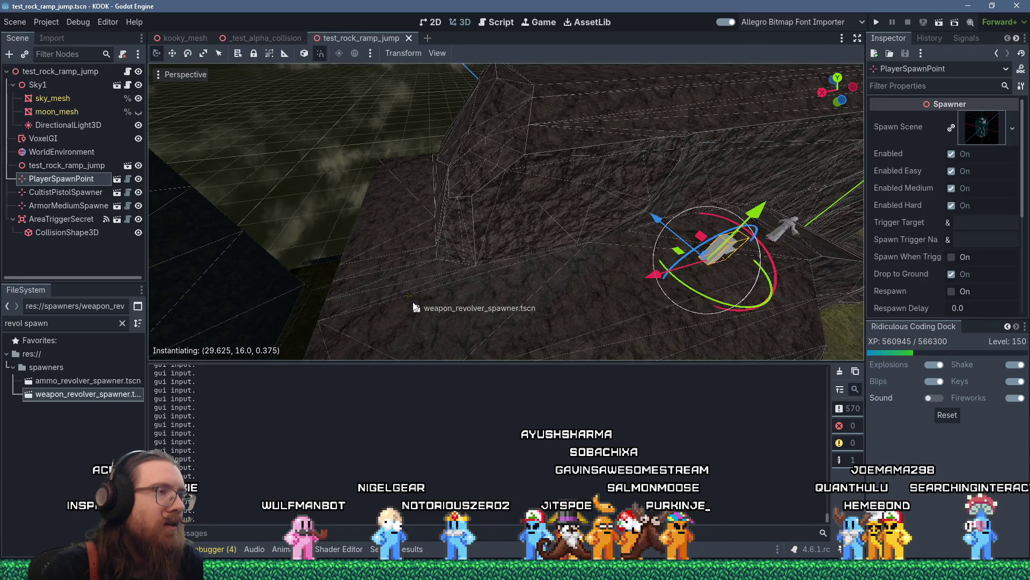
drag(414, 304, 411, 301)
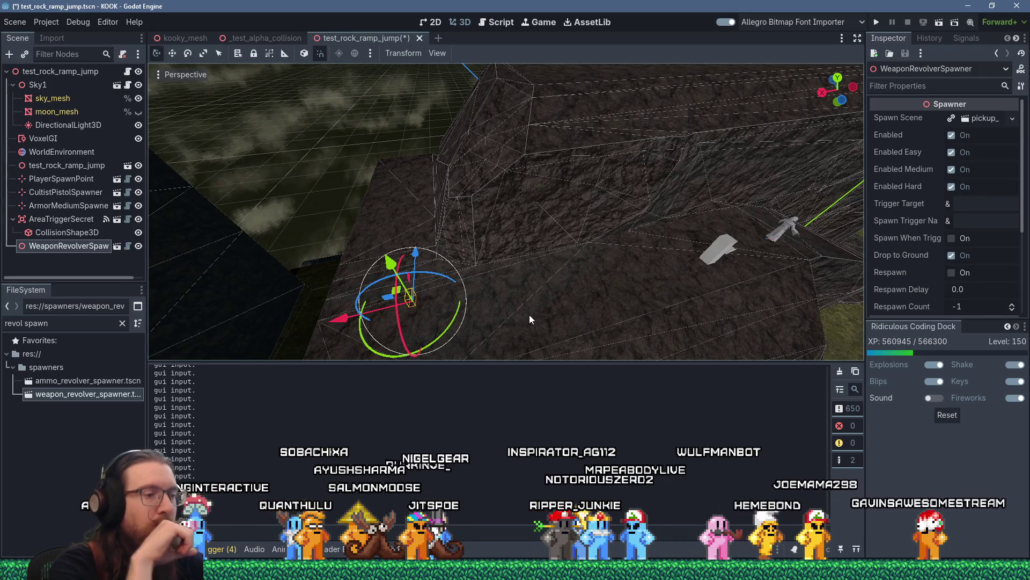
Step: Delete the WeaponRevolverSpawner node, confirming the removal, and look over the rock again
key(Delete)
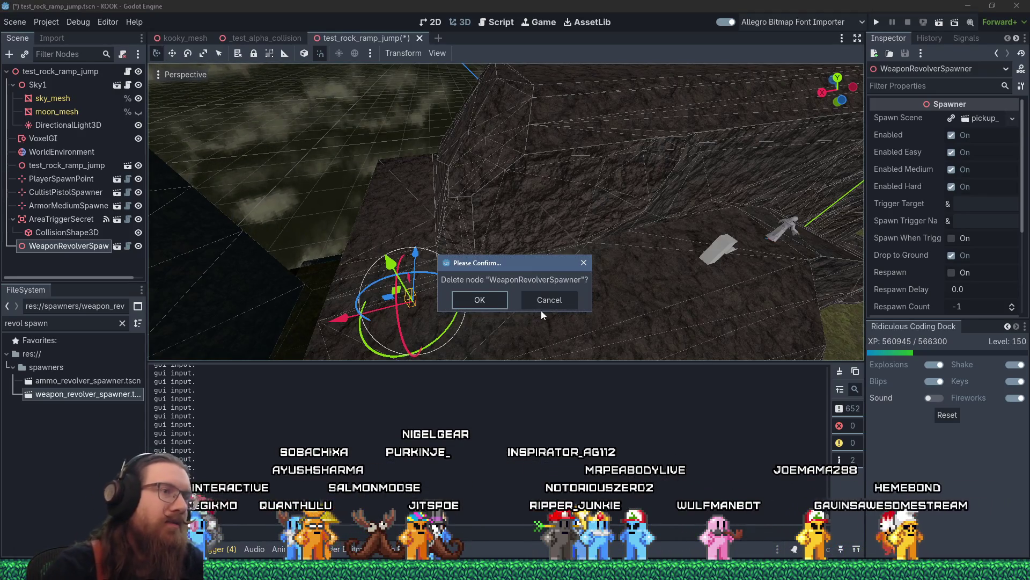
click(478, 294)
scroll(482, 289, down, 5)
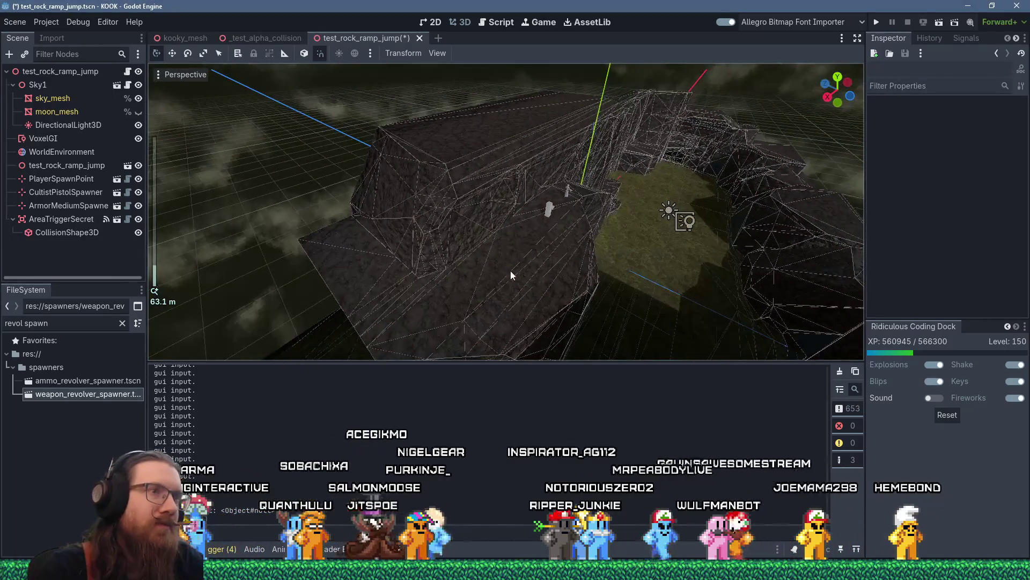
scroll(505, 271, up, 5)
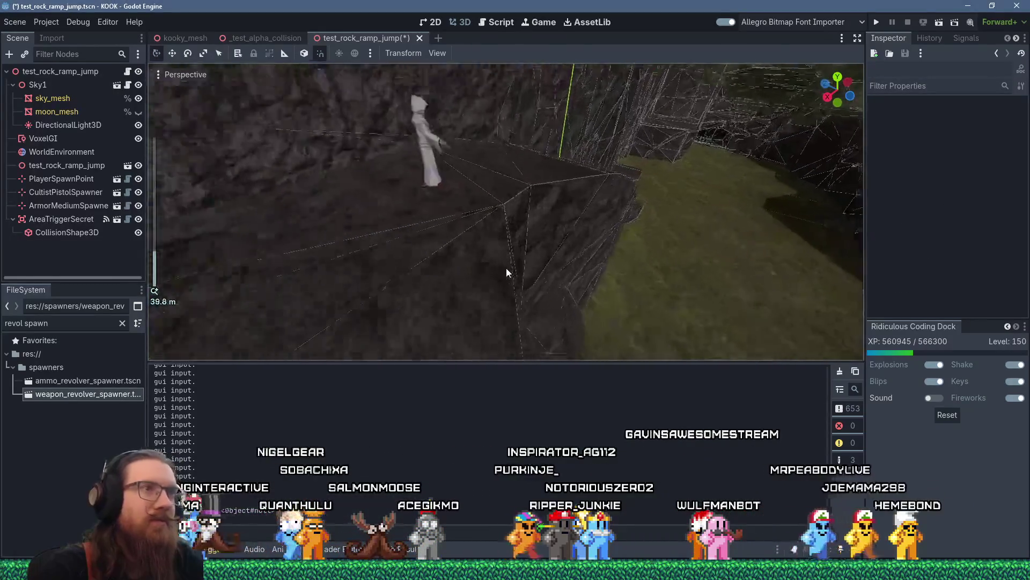
scroll(507, 263, down, 3)
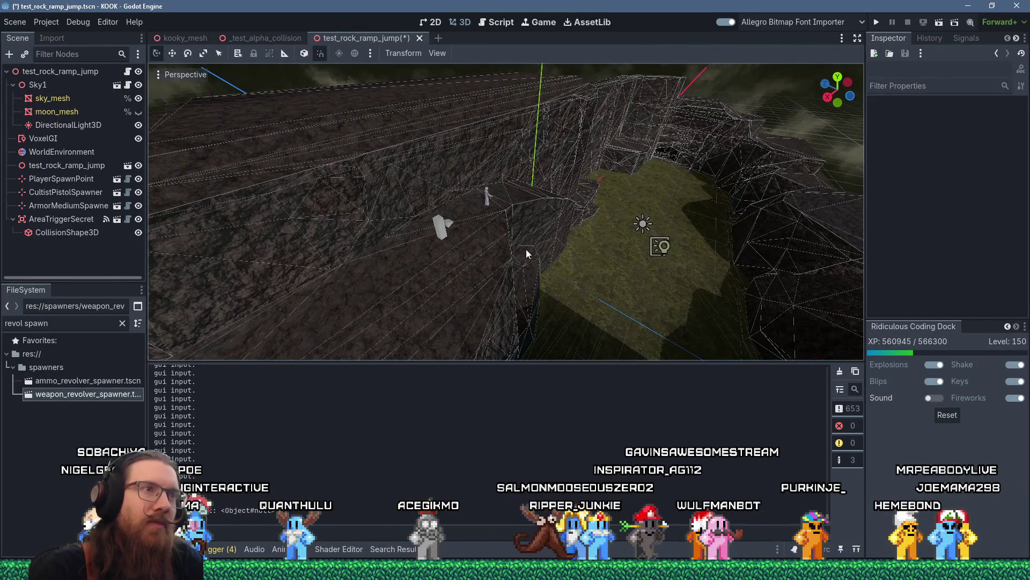
scroll(522, 236, up, 8)
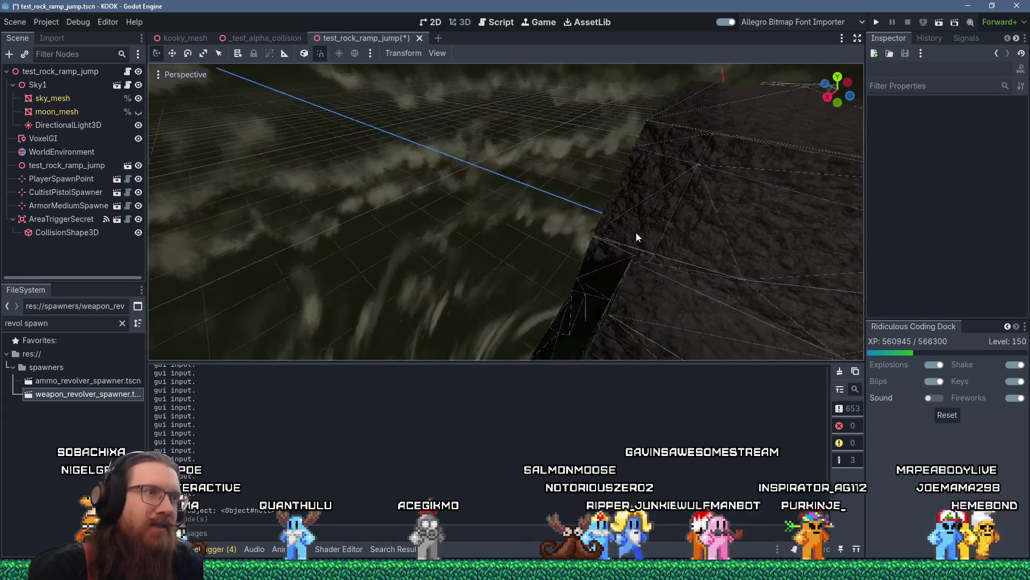
scroll(748, 220, up, 8)
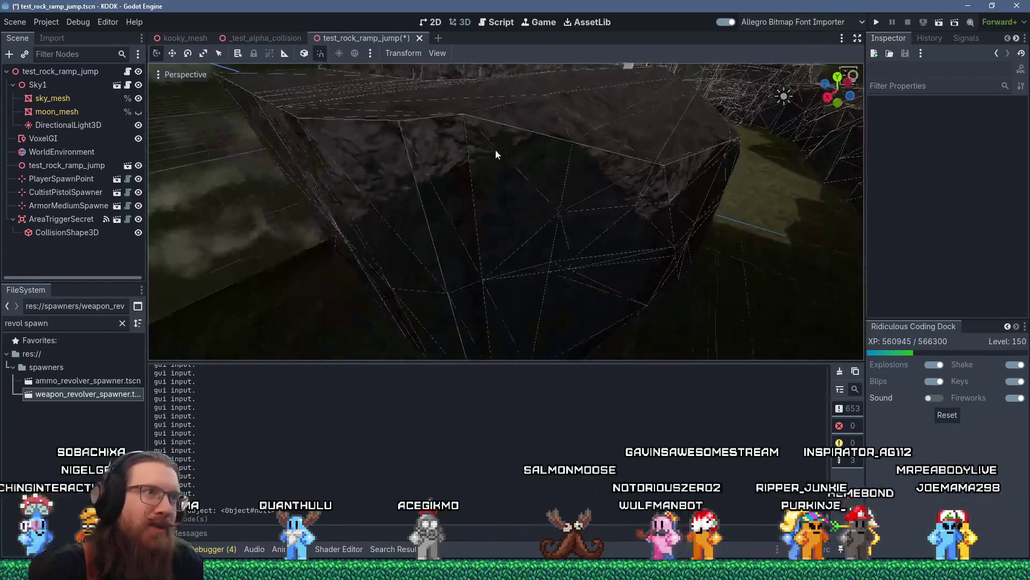
scroll(492, 173, down, 5)
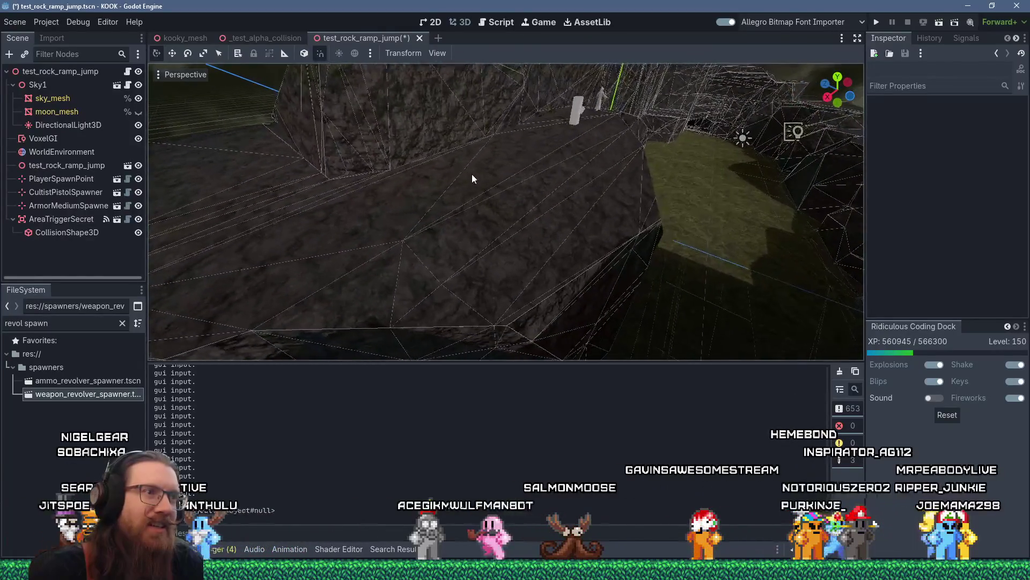
scroll(472, 215, down, 5)
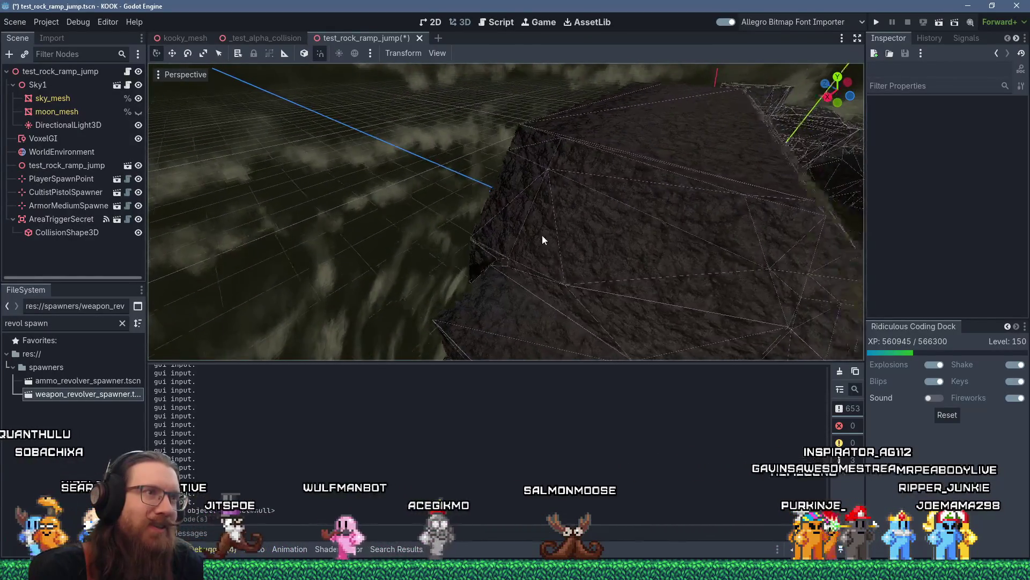
mouse_move(476, 231)
mouse_down()
mouse_move(420, 235)
mouse_move(531, 240)
mouse_move(492, 197)
mouse_move(507, 221)
mouse_up()
Step: Switch from Godot to the kook_todo.txt Notepad window
scroll(492, 198, down, 2)
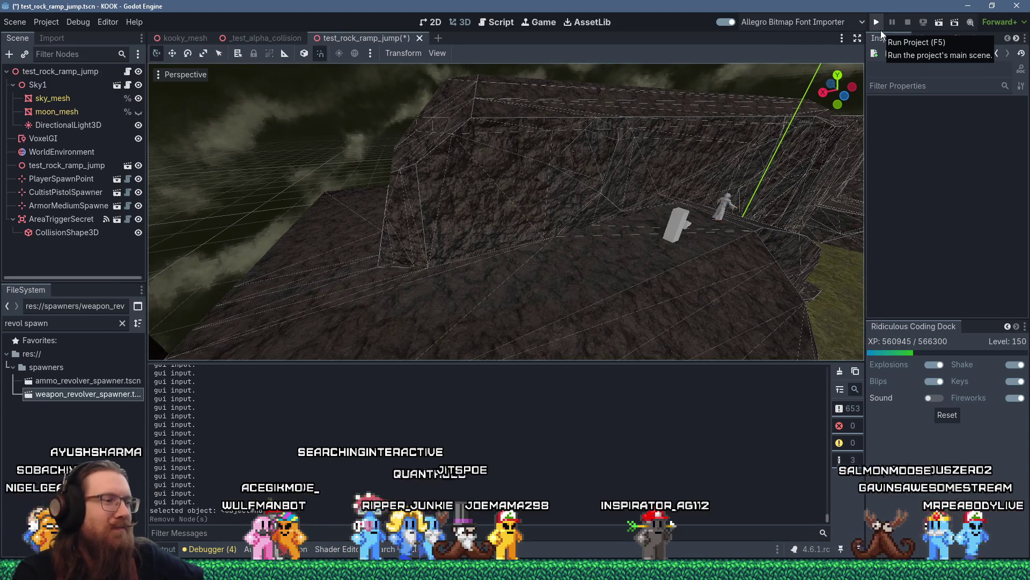
click(428, 570)
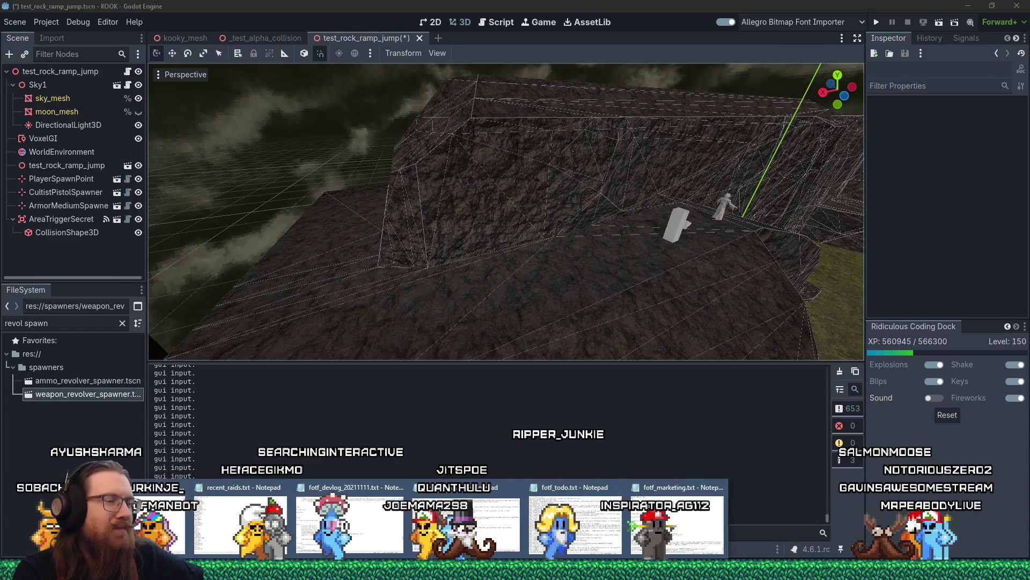
click(466, 523)
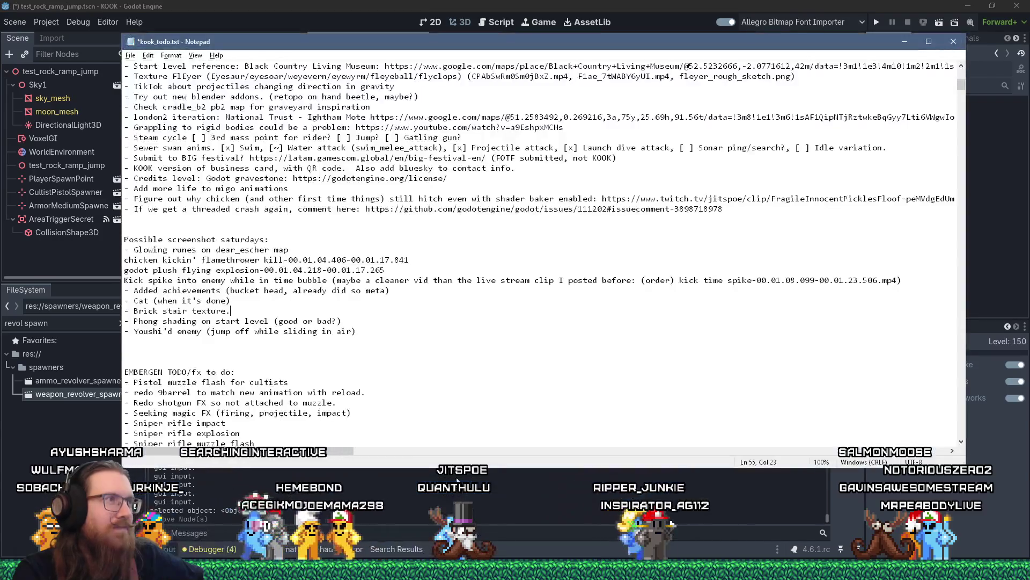
Step: Save kook_todo.txt from the File menu
click(130, 56)
click(146, 103)
scroll(453, 294, up, 10)
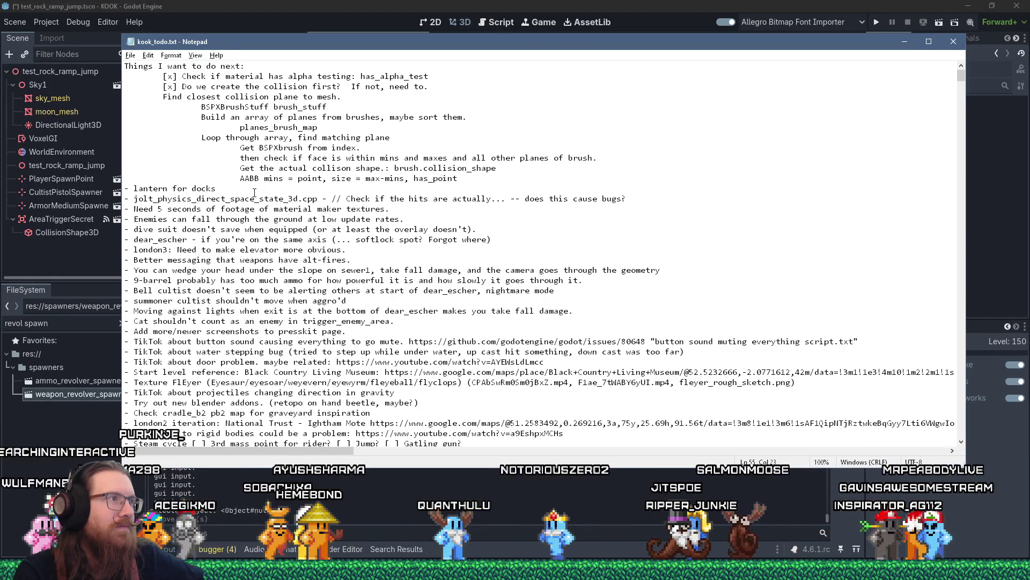
Step: Fix 'cults' to 'cultist' and extend the note: 'robes are made out of, but they glide l'
drag(467, 212, 72, 209)
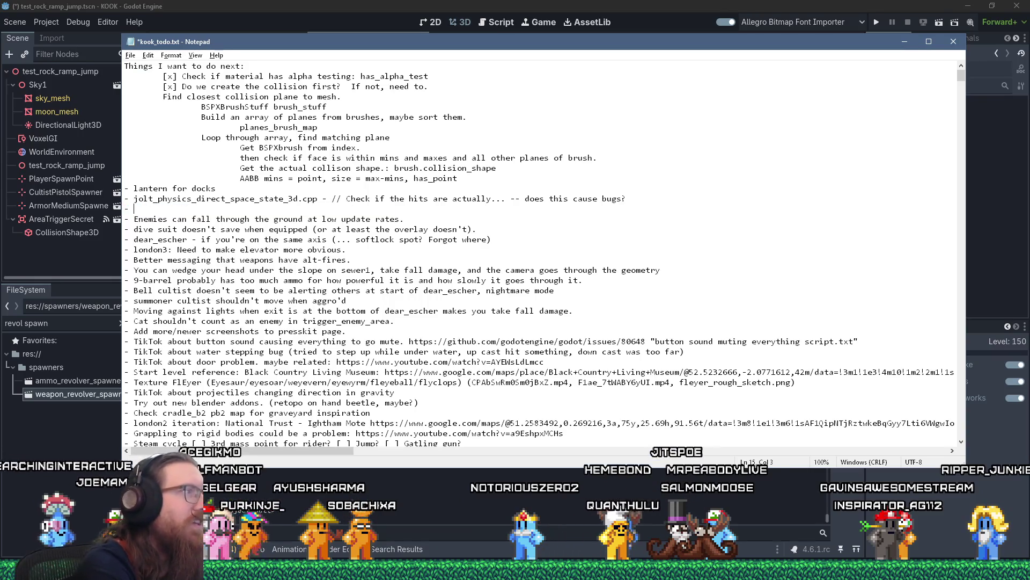
text(Note)
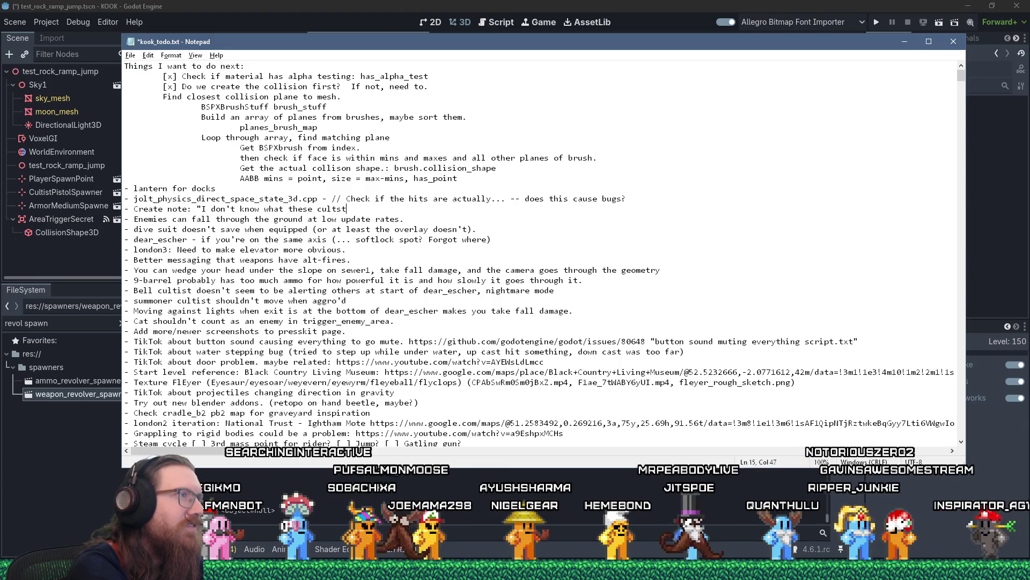
key(BackSpace)
text(ist)
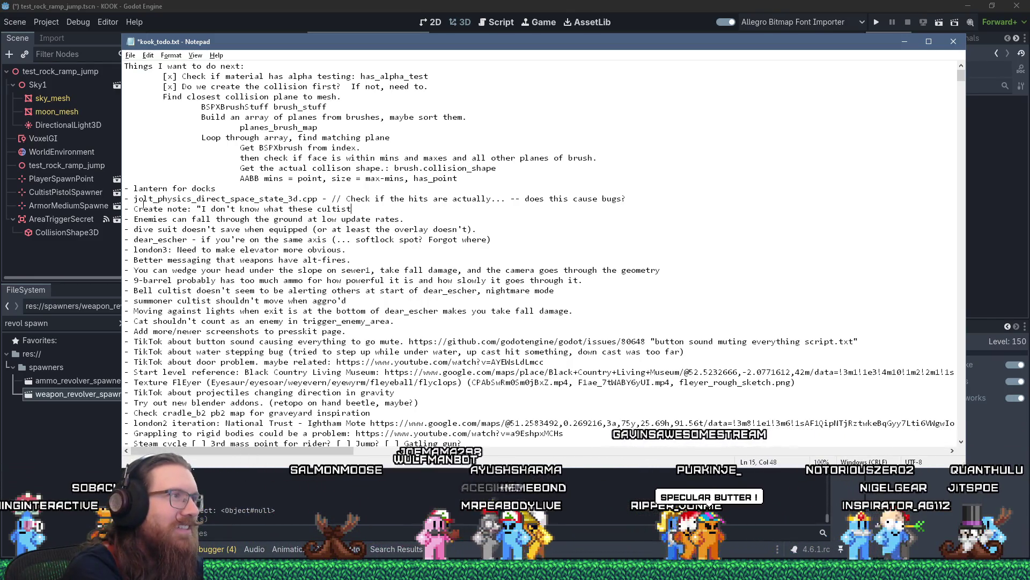
text( robes are made out o)
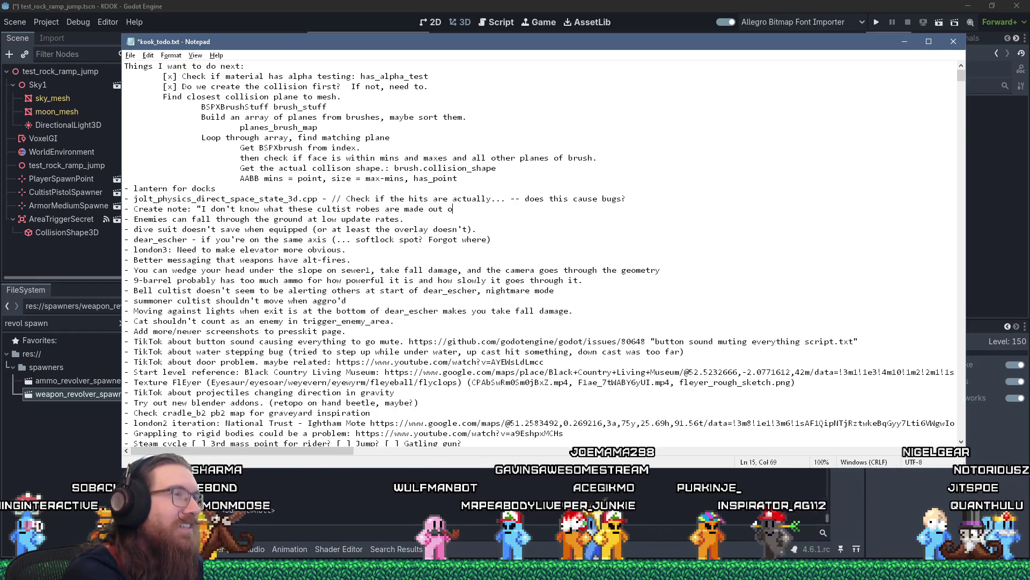
text(f, but the)
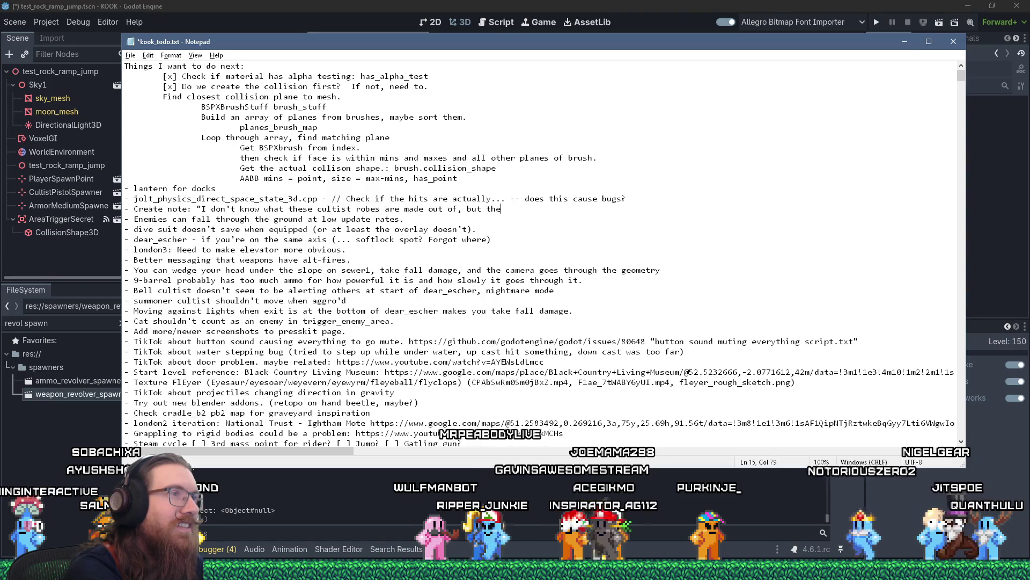
text(y glide like butter!)
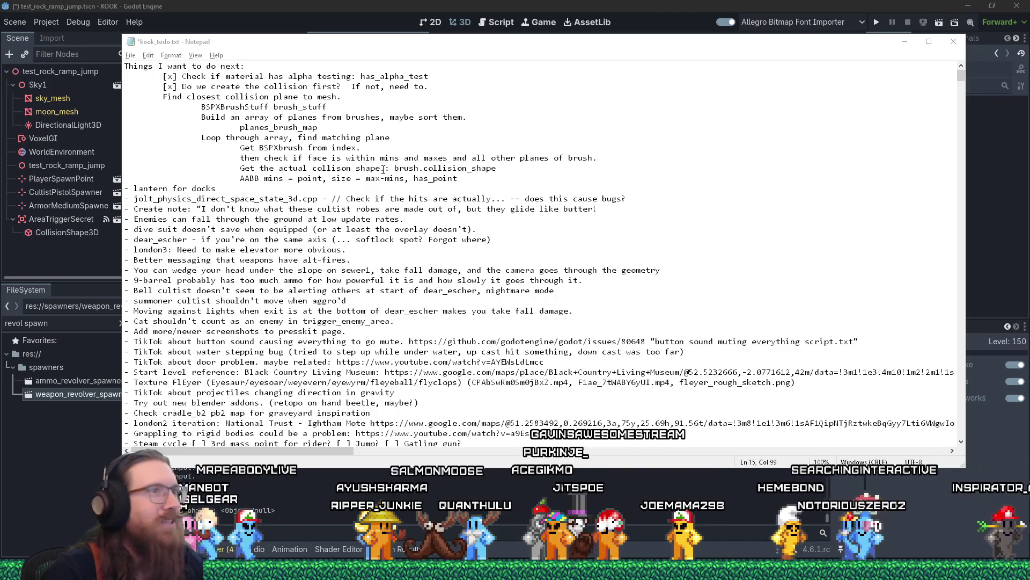
Step: Add that a cultist got jump kicked and slid over 100 feet, then bring Firefox forward
key(alt+Tab)
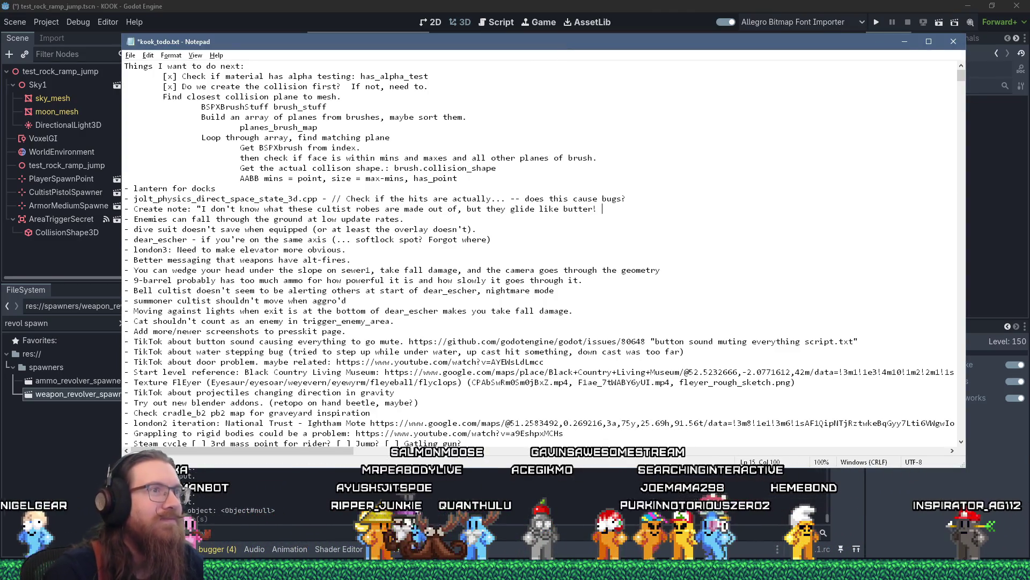
text(Justine jump kicked)
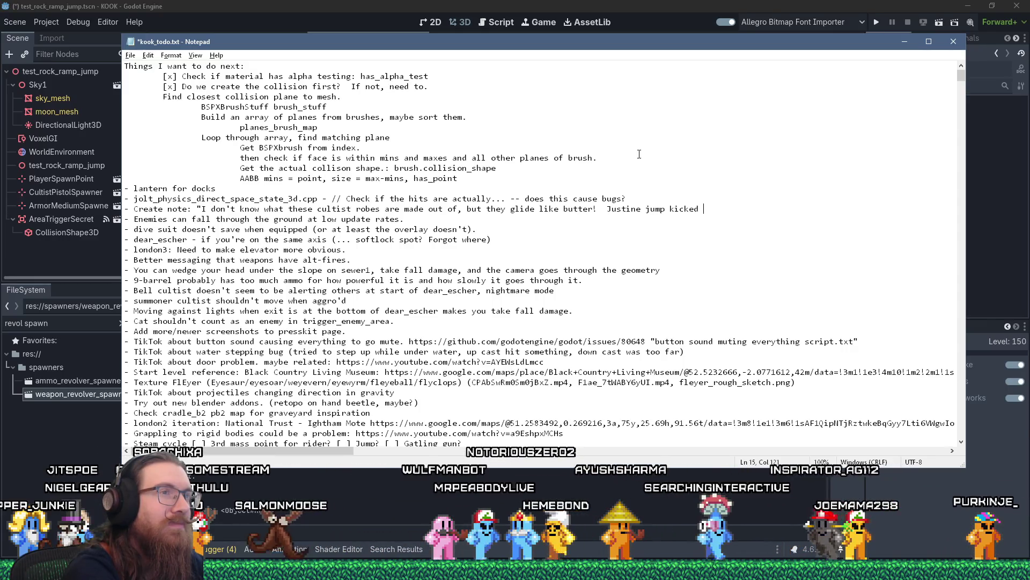
text(a cultist and )
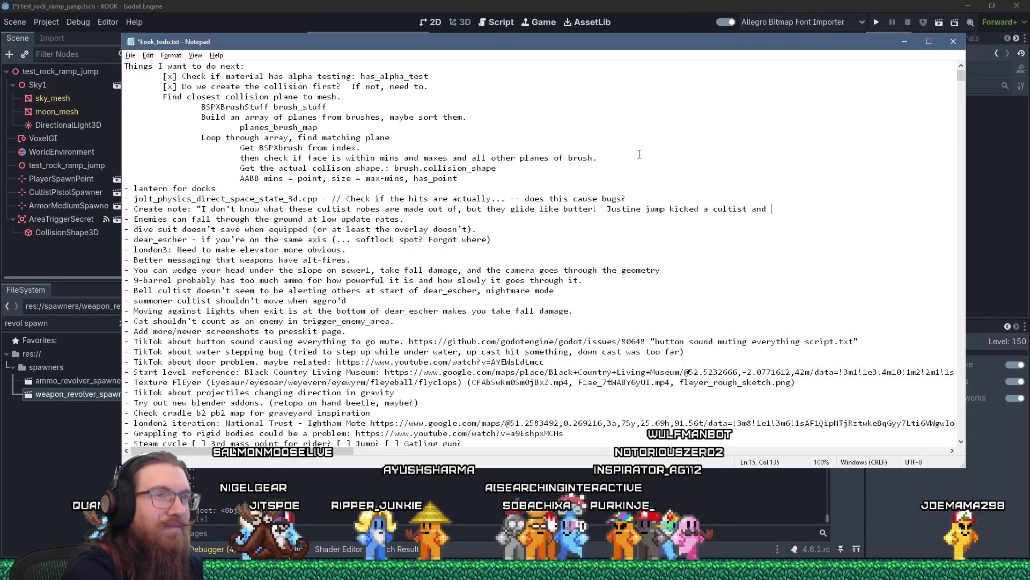
key(BackSpace)
key(BackSpace)
key(BackSpace)
key(BackSpace)
text(once and mus)
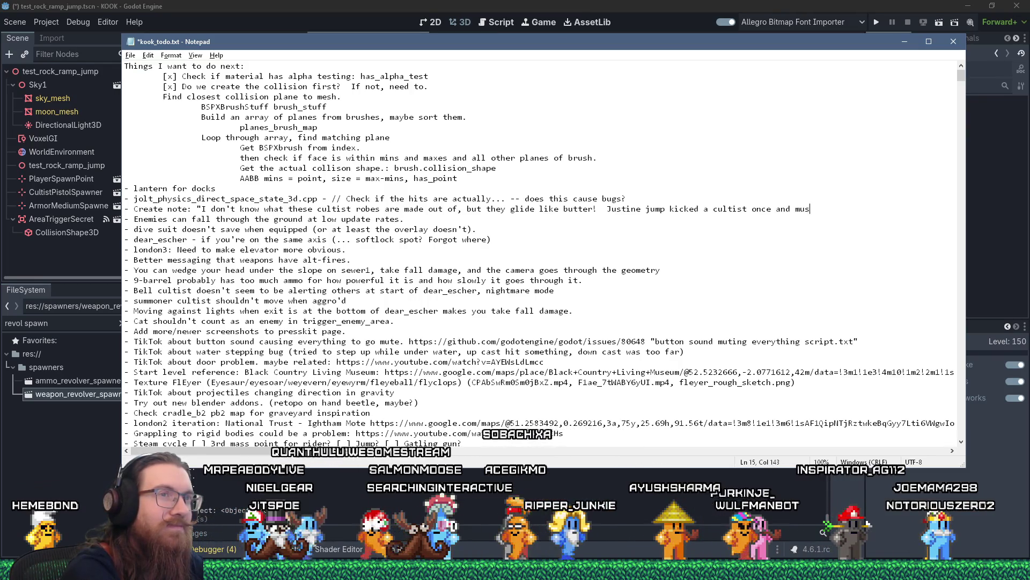
text(t have slido v)
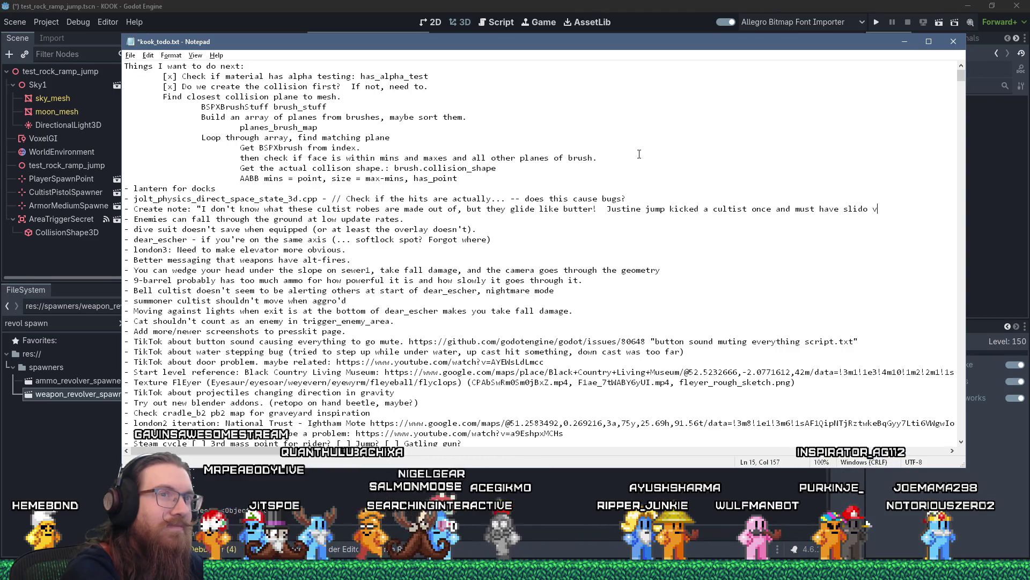
text(er)
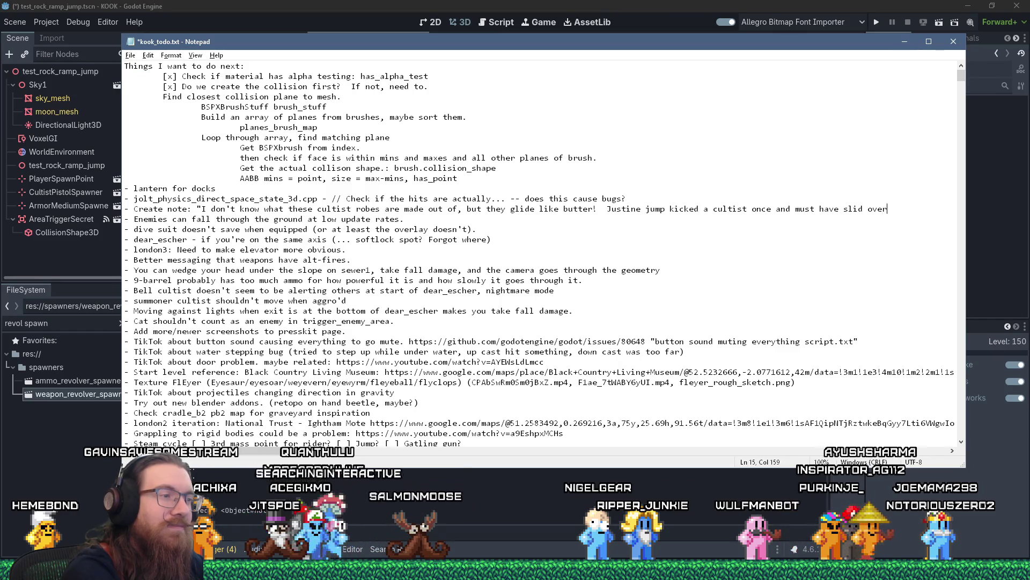
text( o 100 feet!)
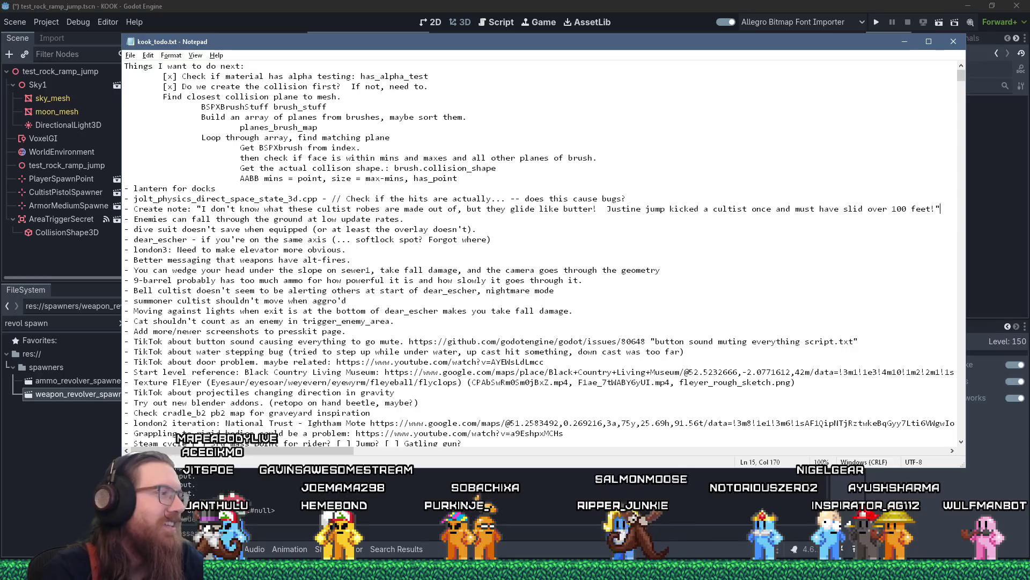
click(515, 570)
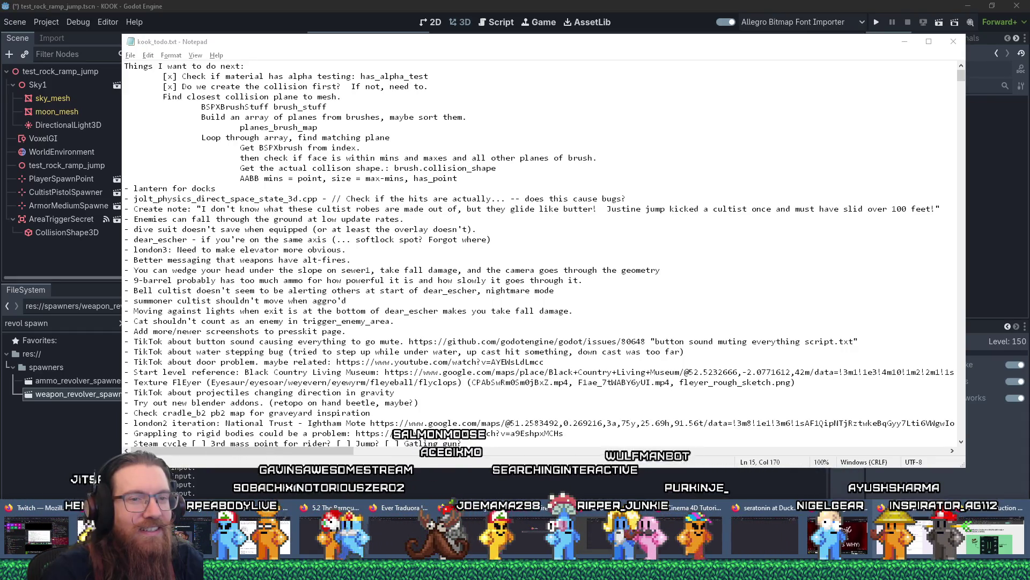
click(990, 534)
Step: In a new tab, search 'victorian era uk measurements' and scroll through the results
click(1000, 26)
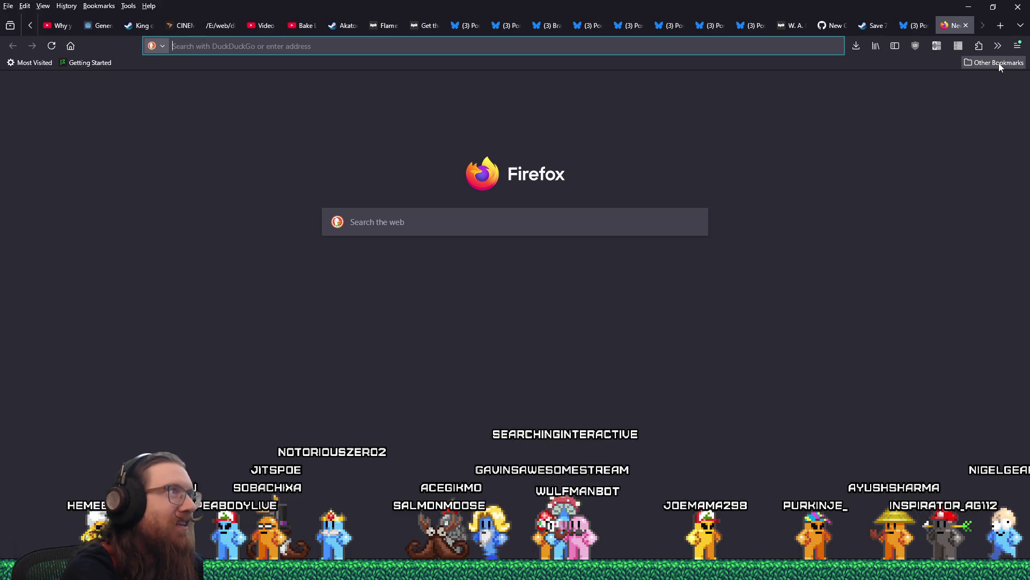
text(victorian er)
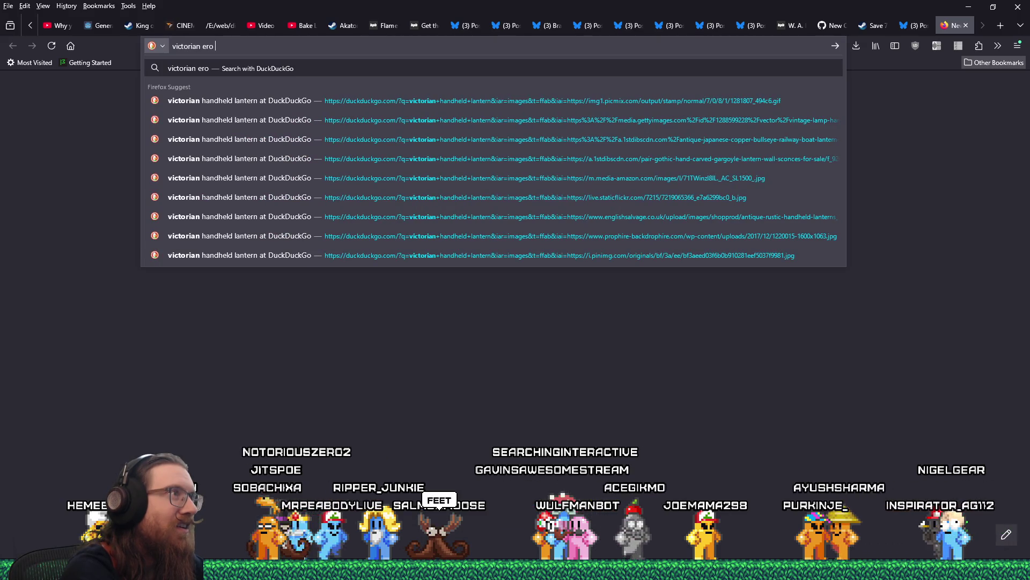
text(a uk)
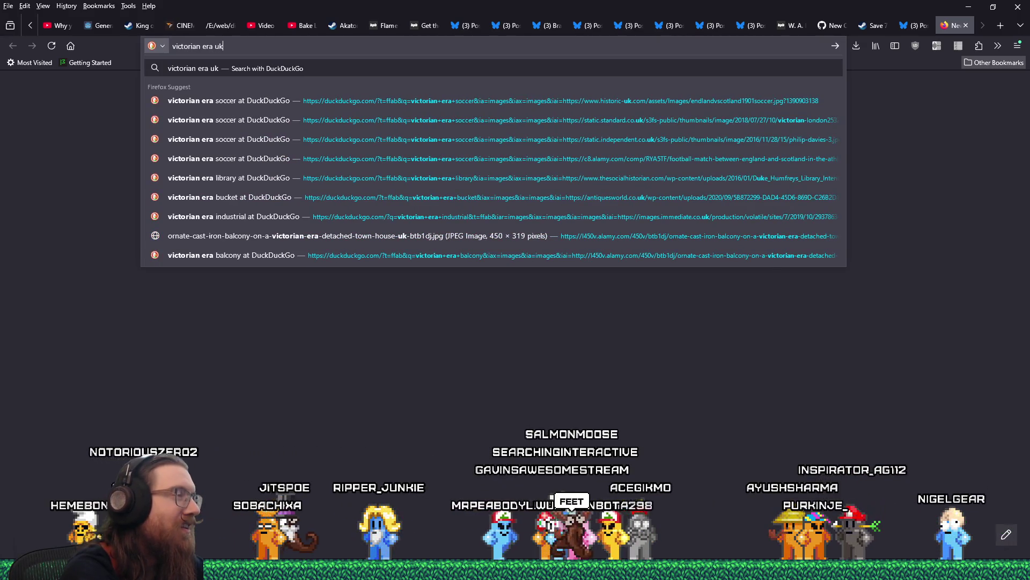
text( measurements)
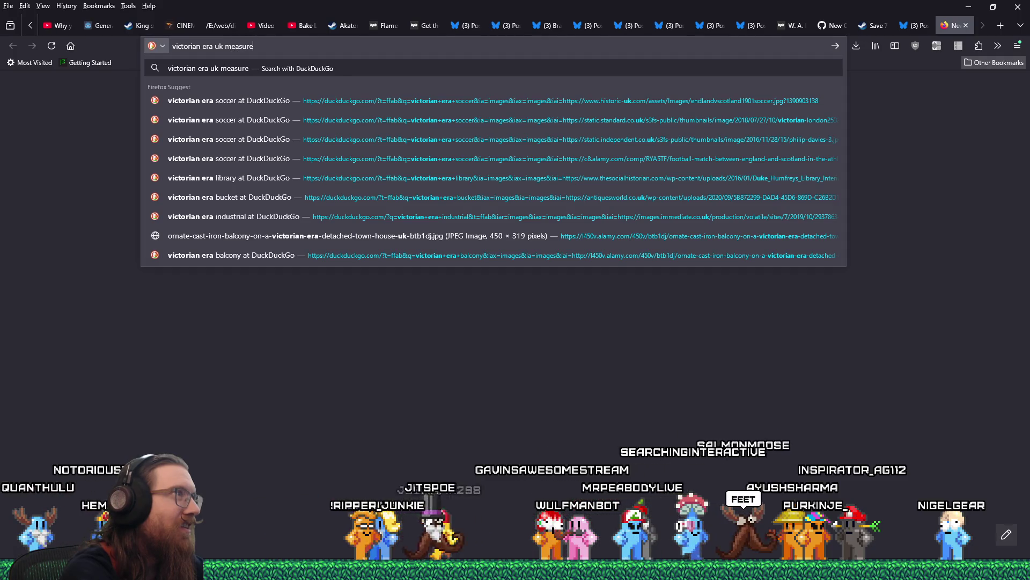
key(Return)
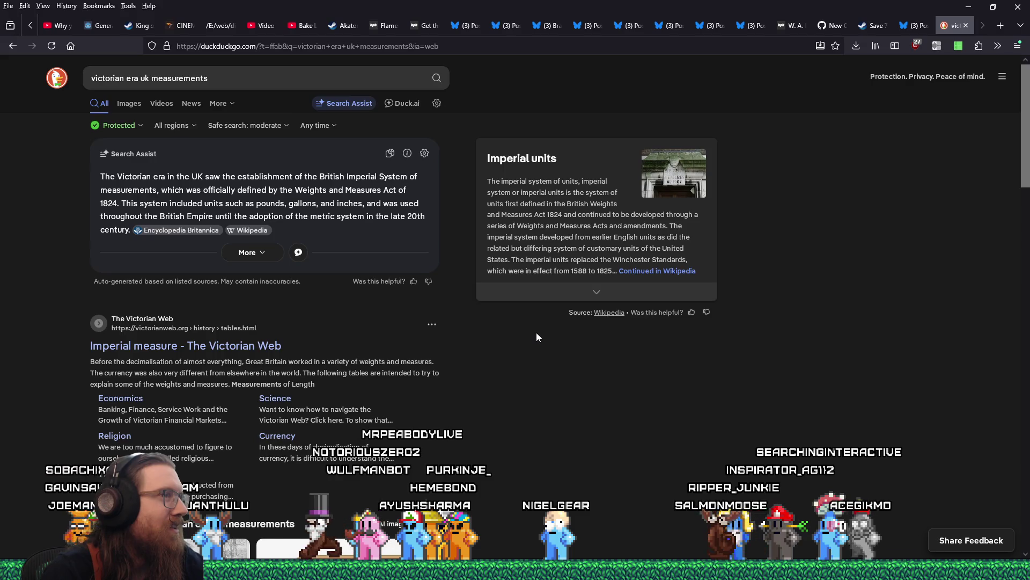
scroll(538, 337, down, 2)
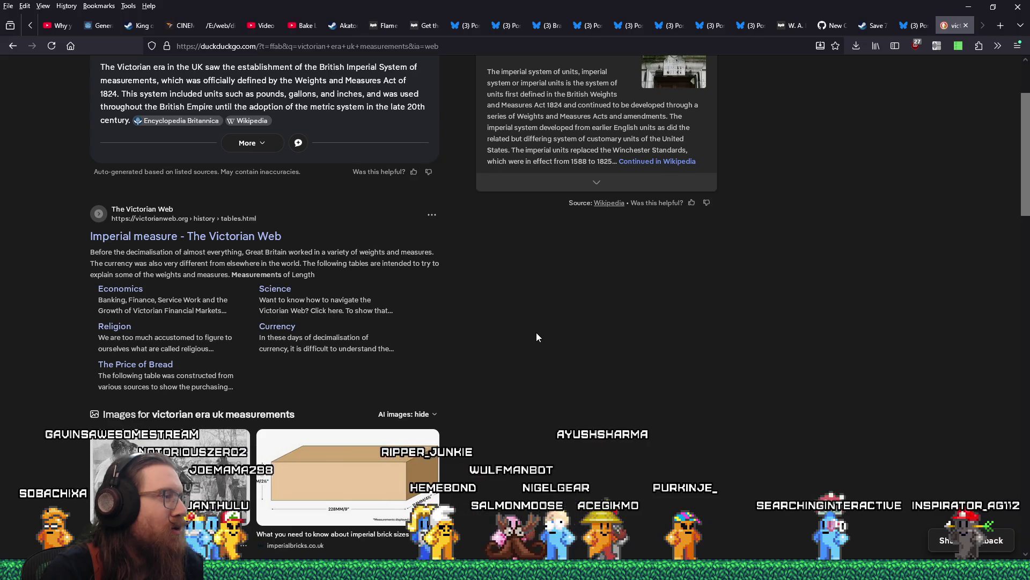
scroll(539, 337, down, 4)
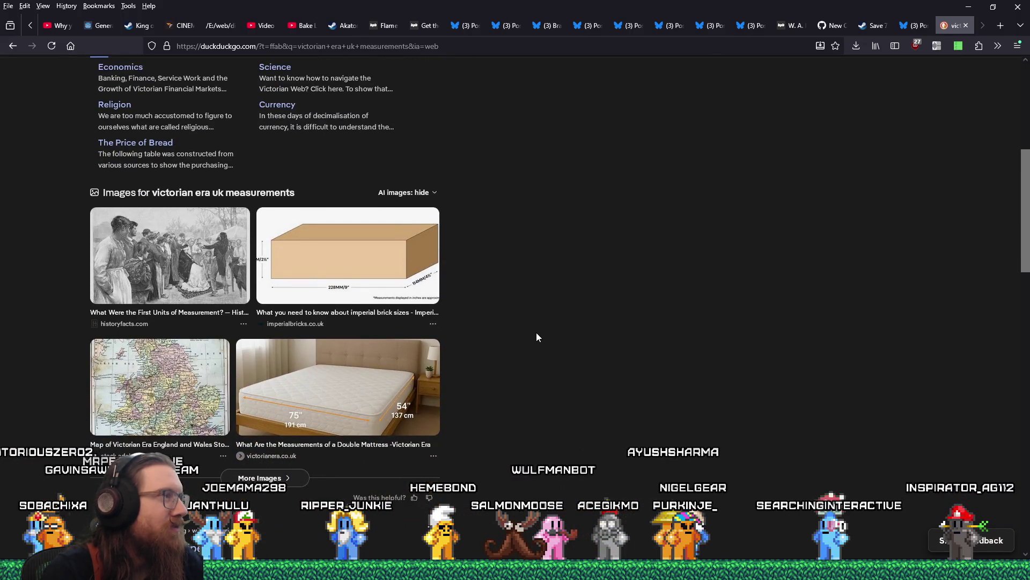
scroll(539, 337, down, 4)
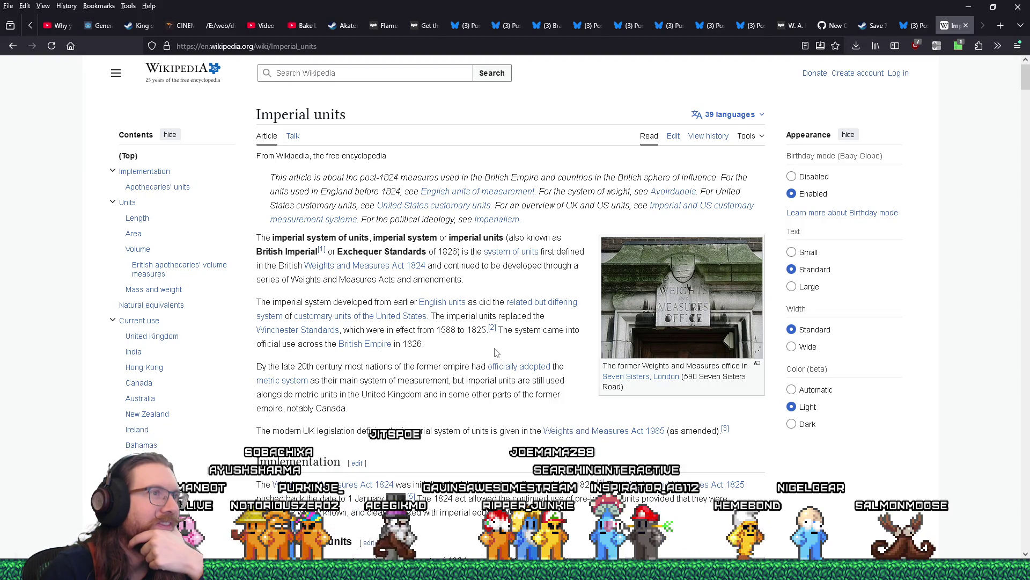
Step: Scroll to the length units table and select 'furlong' (10 chains, 660 feet, 201.168 m)
scroll(496, 352, down, 4)
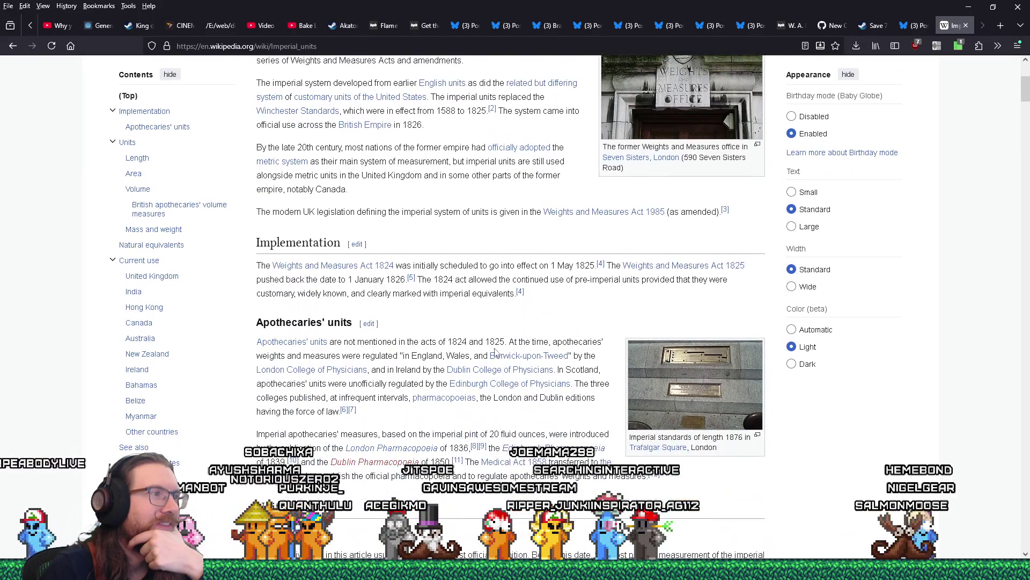
scroll(495, 347, down, 3)
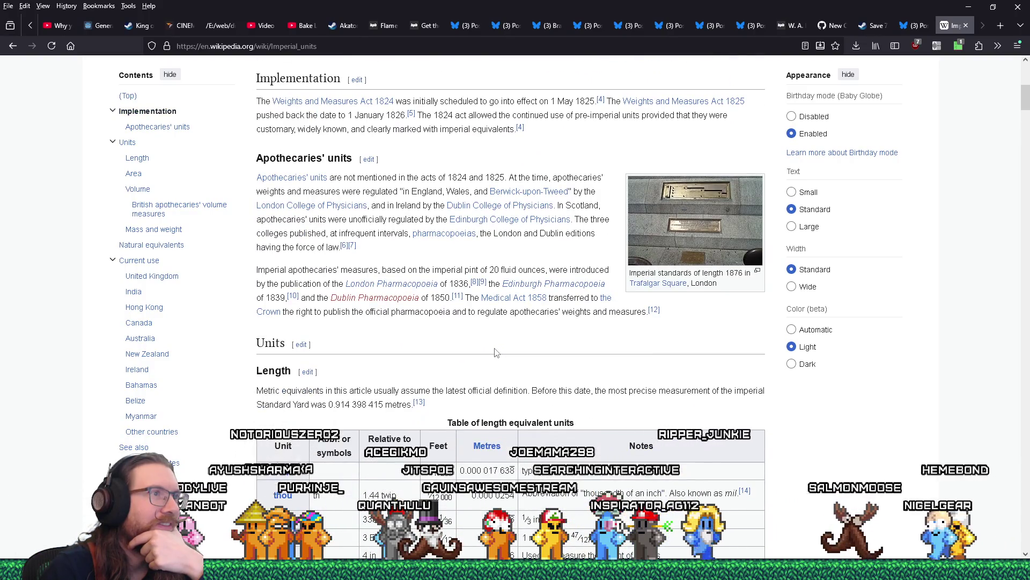
scroll(496, 352, down, 2)
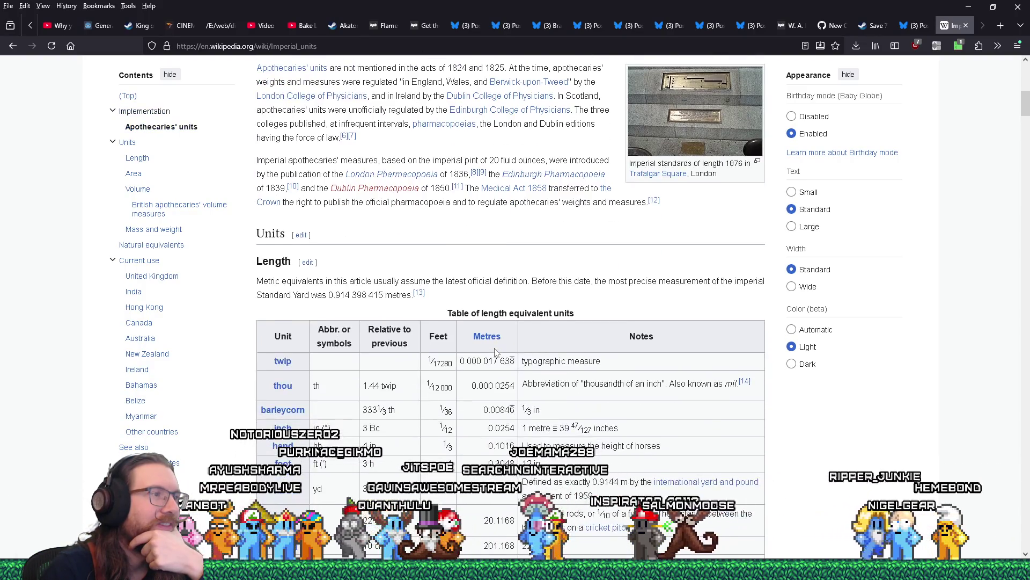
scroll(496, 352, down, 2)
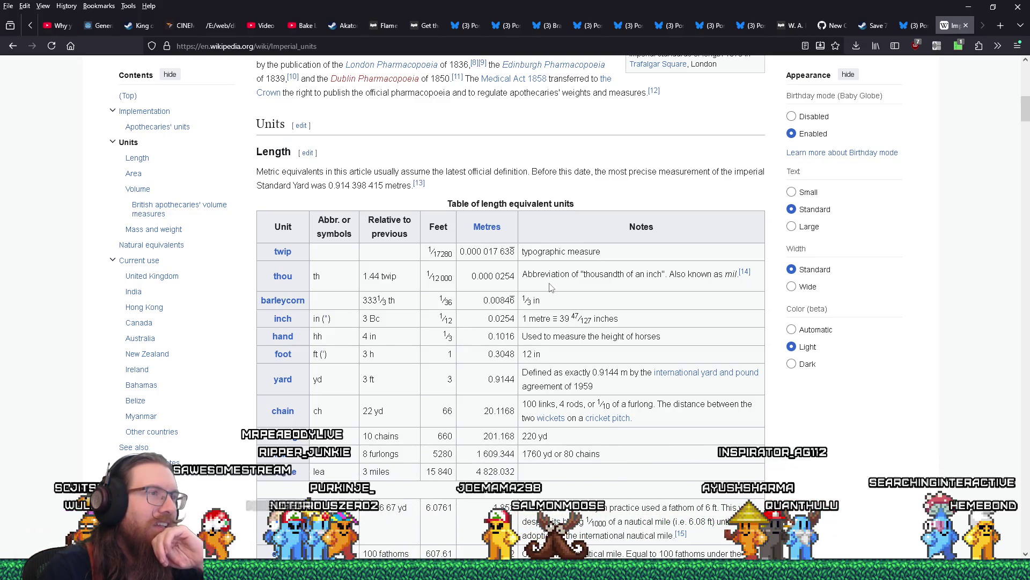
scroll(550, 288, down, 2)
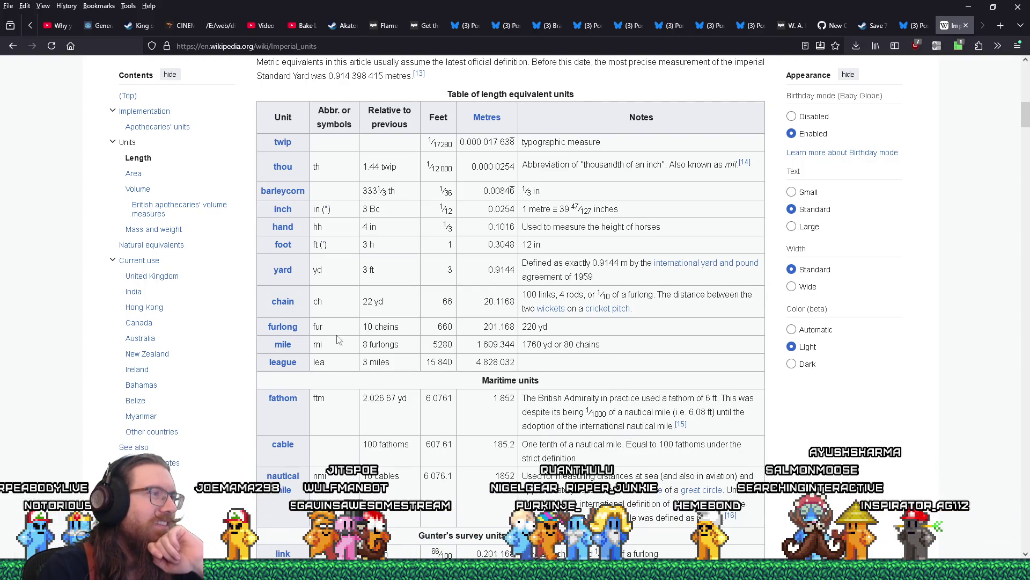
drag(302, 328, 267, 327)
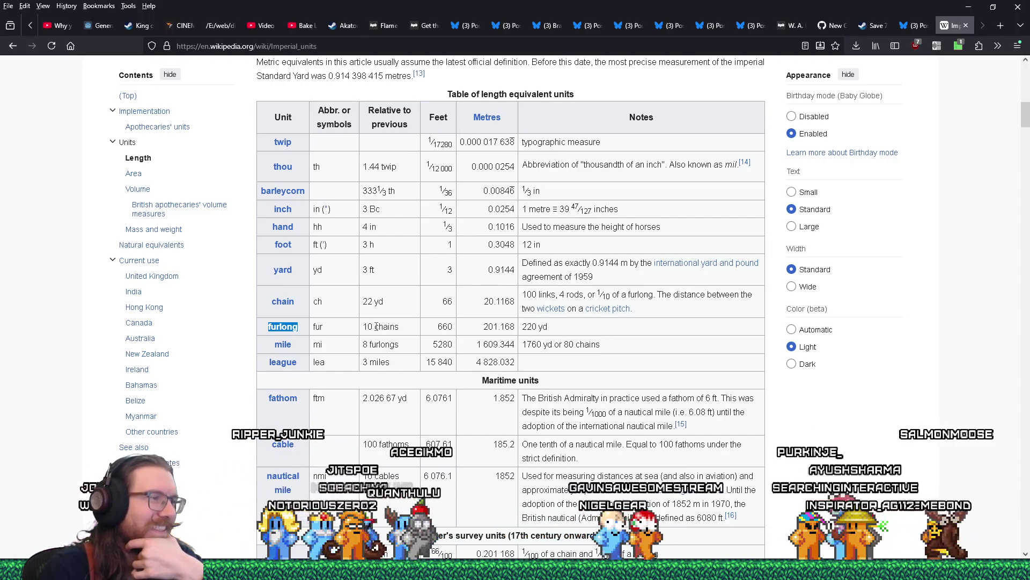
scroll(377, 328, down, 3)
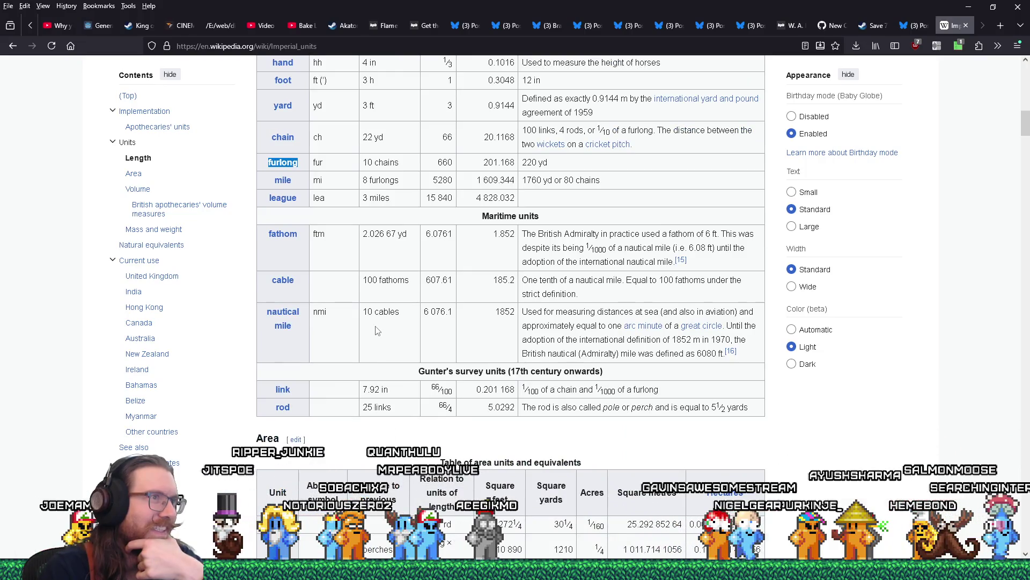
scroll(378, 329, up, 3)
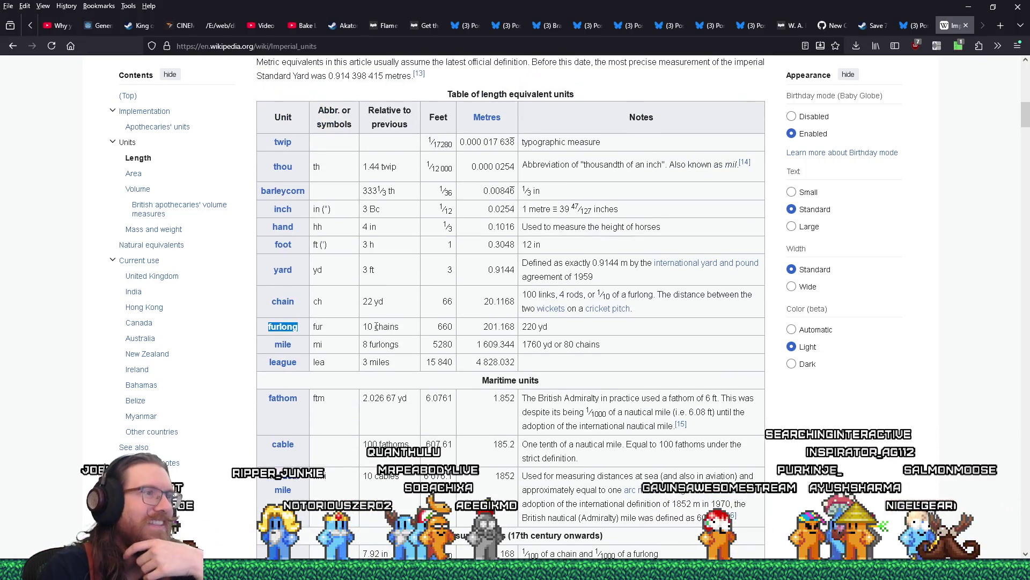